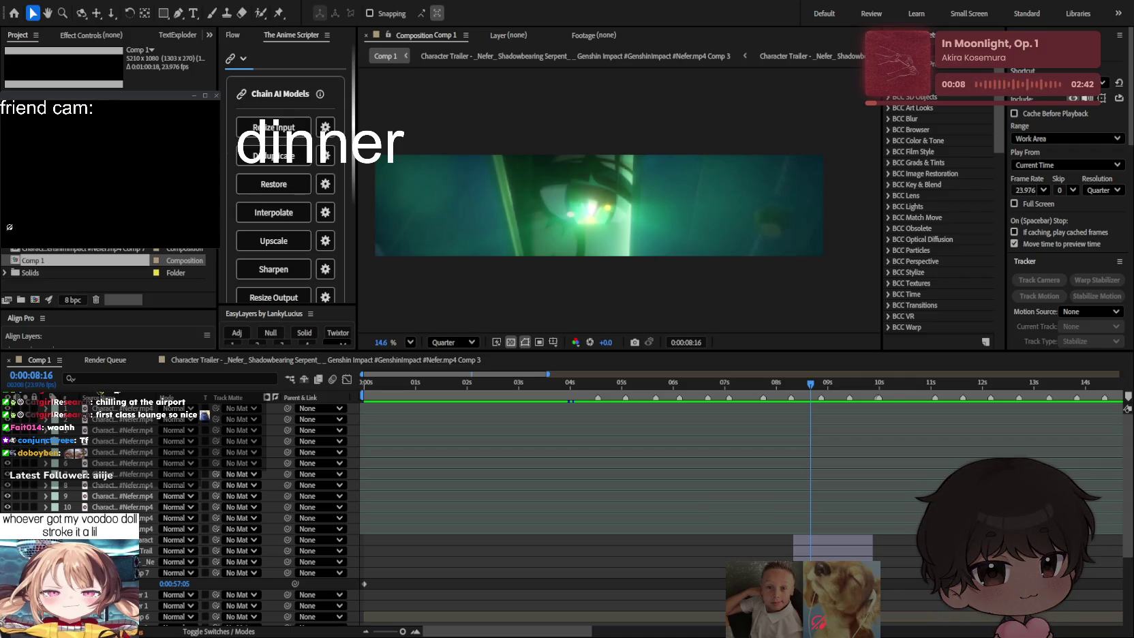
Step: Preview Comp 1 from about 2.5 seconds and step through the 8–9 second frames
left_click(709, 480)
mouse_move(806, 386)
left_mouse_down()
mouse_move(645, 386)
mouse_move(671, 386)
left_mouse_up()
left_click(701, 441)
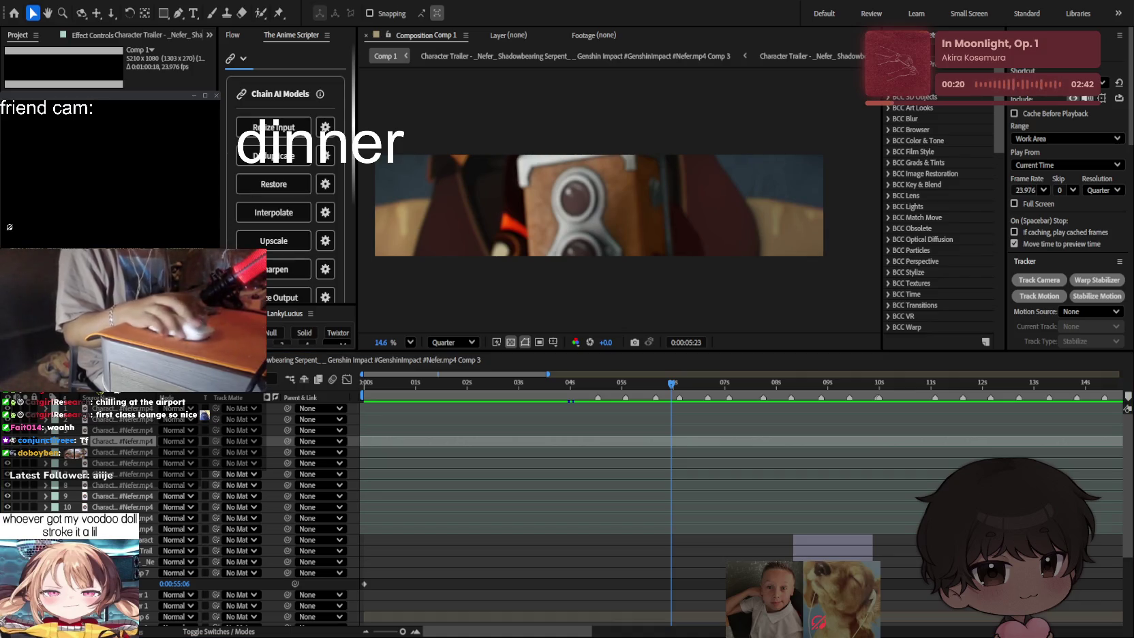
mouse_move(599, 386)
left_mouse_down()
mouse_move(510, 395)
mouse_move(696, 398)
left_mouse_up()
key("space")
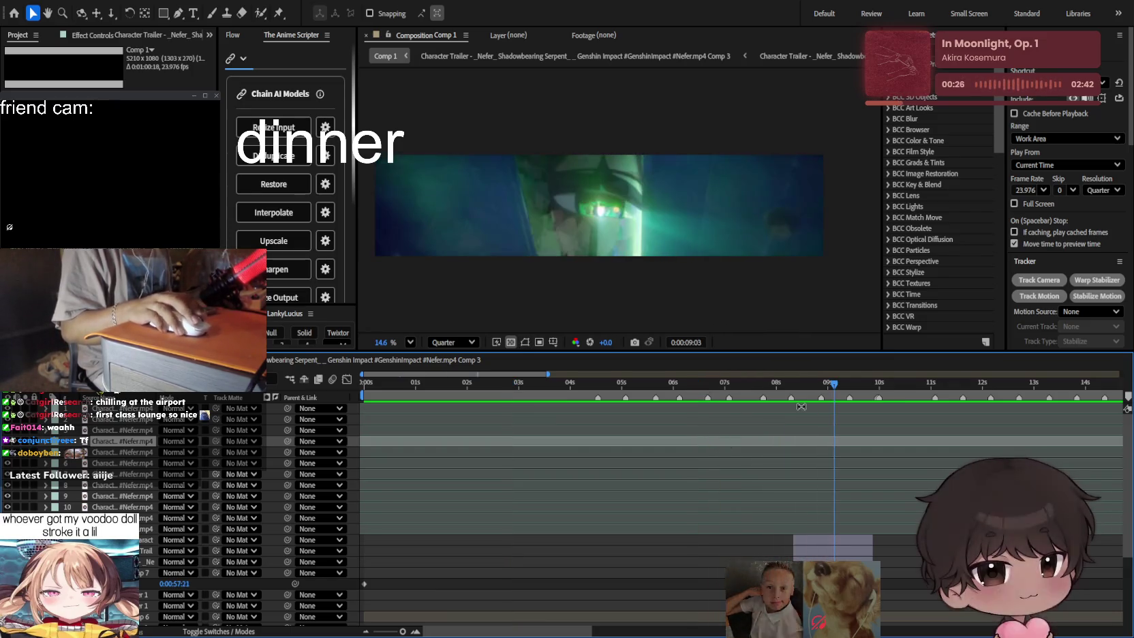
left_click(774, 398)
left_click_drag(779, 397, 803, 392)
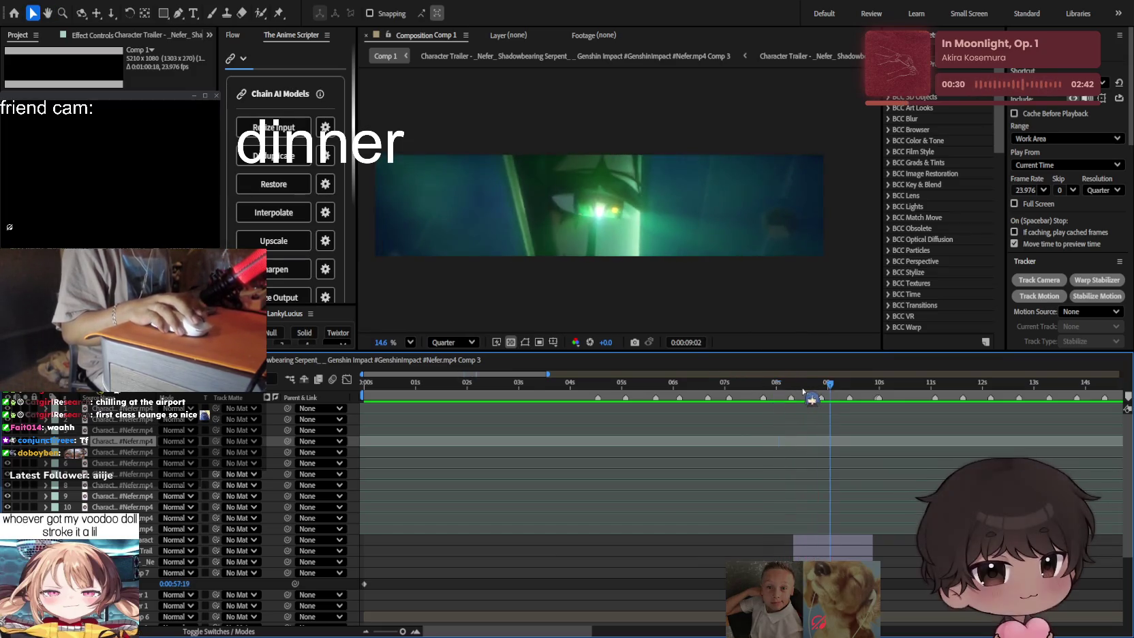
left_click(889, 592)
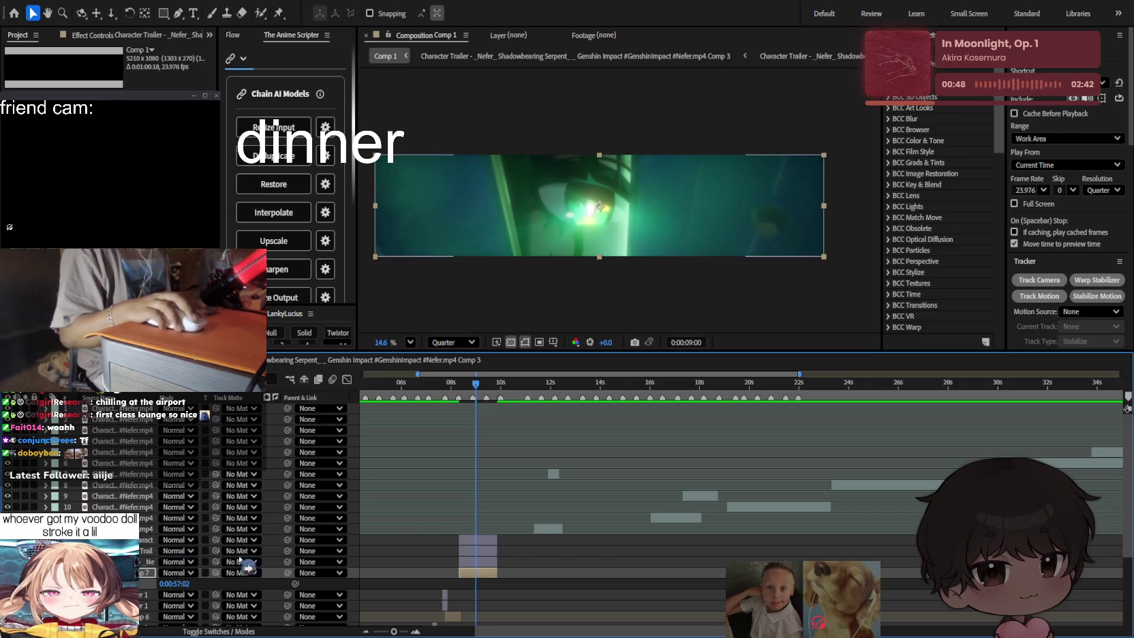
Step: Deselect the layer and replay the preview from 9 seconds
left_click(484, 579)
key("space")
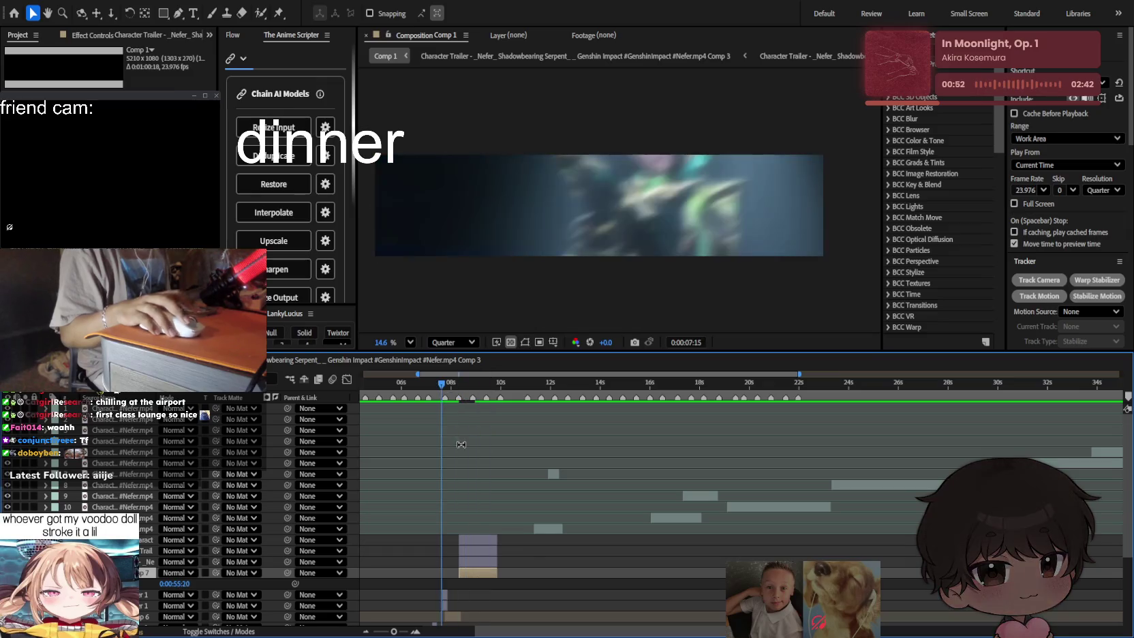
scroll(518, 477, "up", 2)
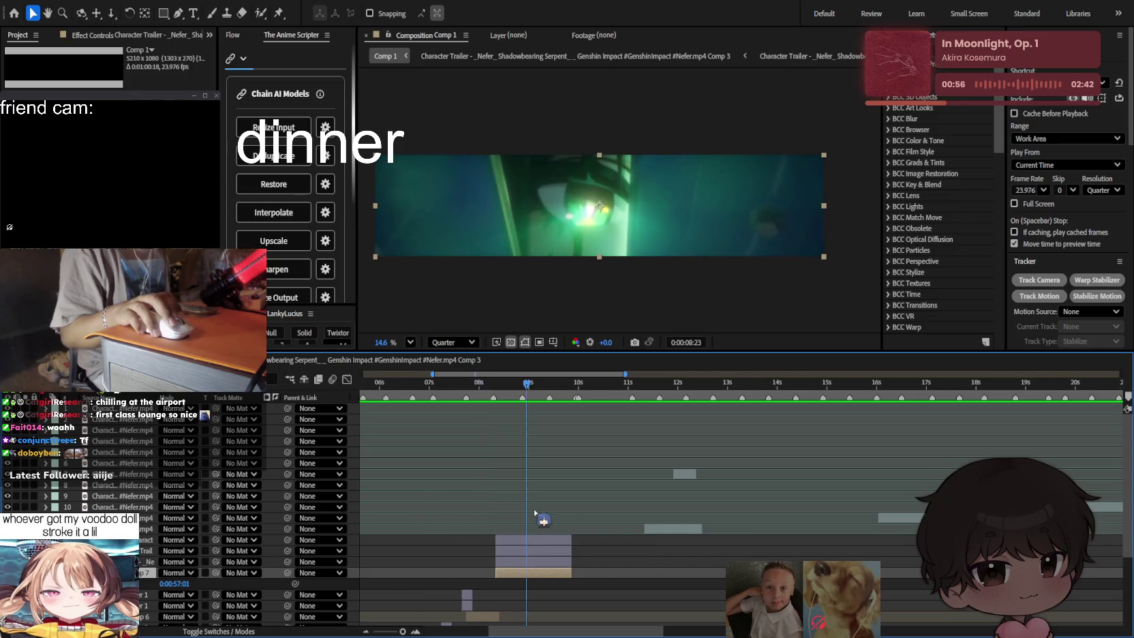
scroll(538, 481, "up", 2)
scroll(588, 482, "down", 2)
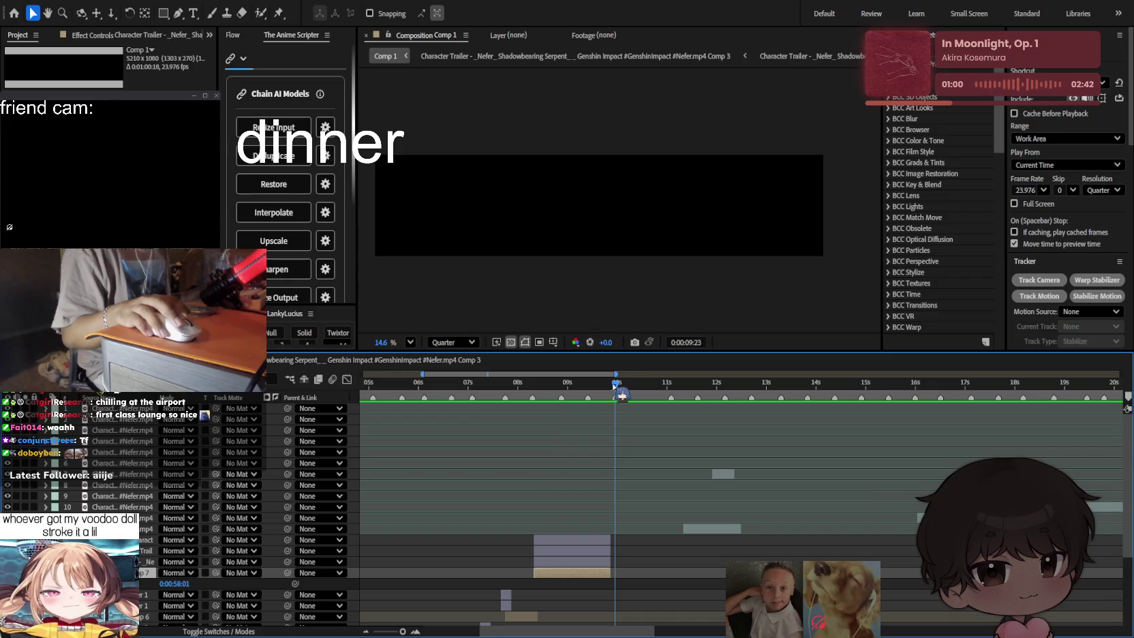
scroll(572, 409, "left", 2)
scroll(574, 430, "left", 3)
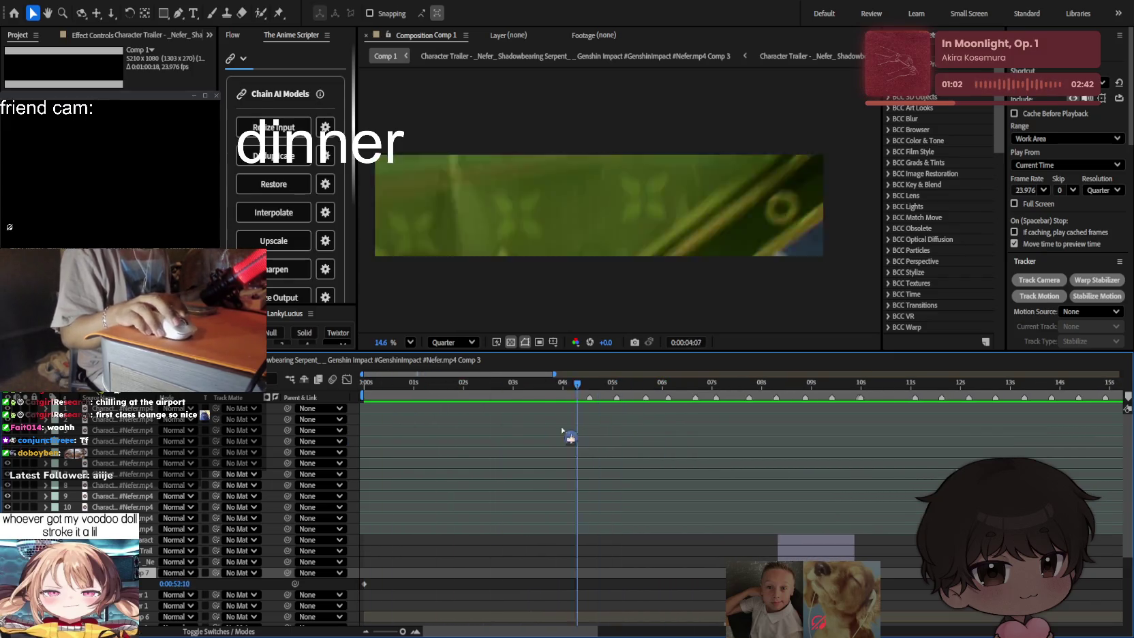
Step: Replay the couch shot from about 4 seconds, then park the playhead at 08:09
left_click_drag(671, 433, 492, 413)
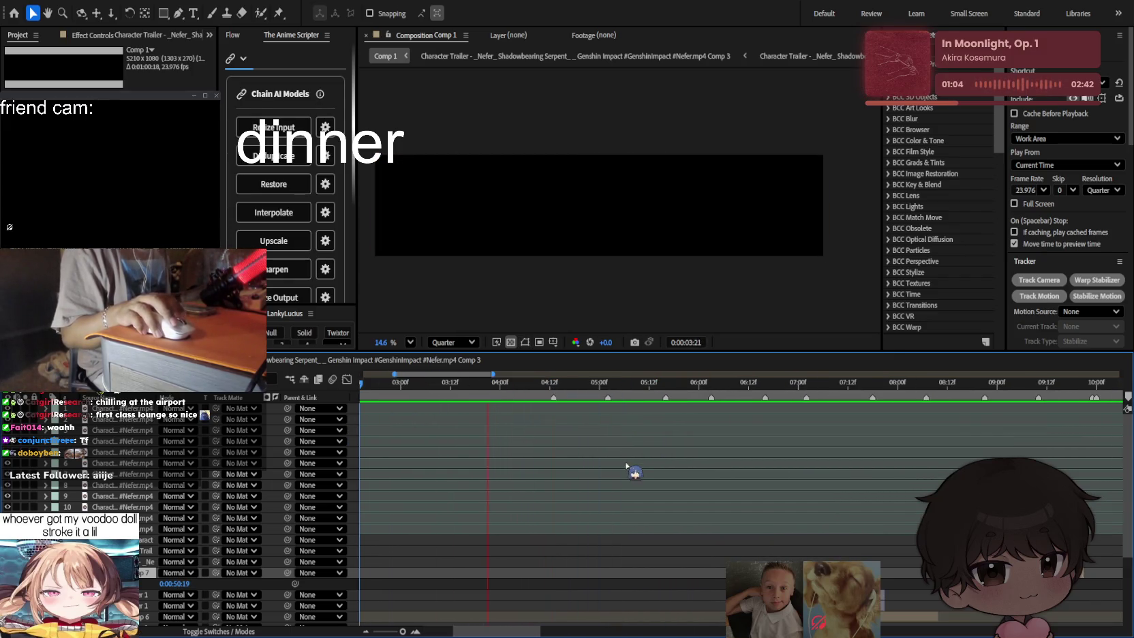
scroll(625, 463, "down", 3)
scroll(637, 470, "up", 2)
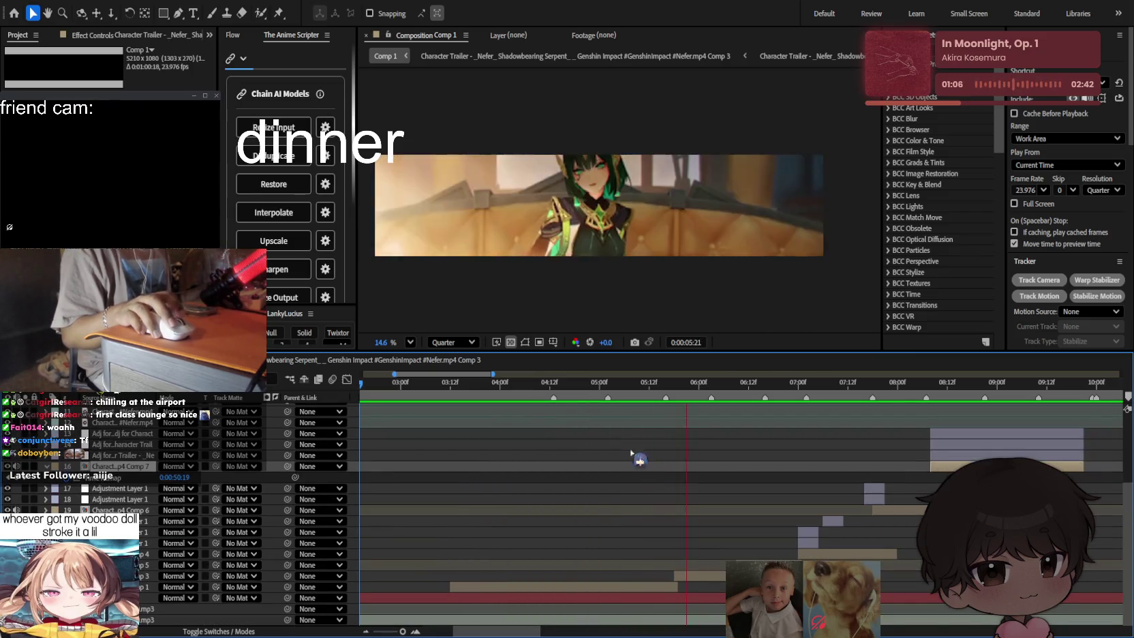
left_click_drag(590, 386, 516, 386)
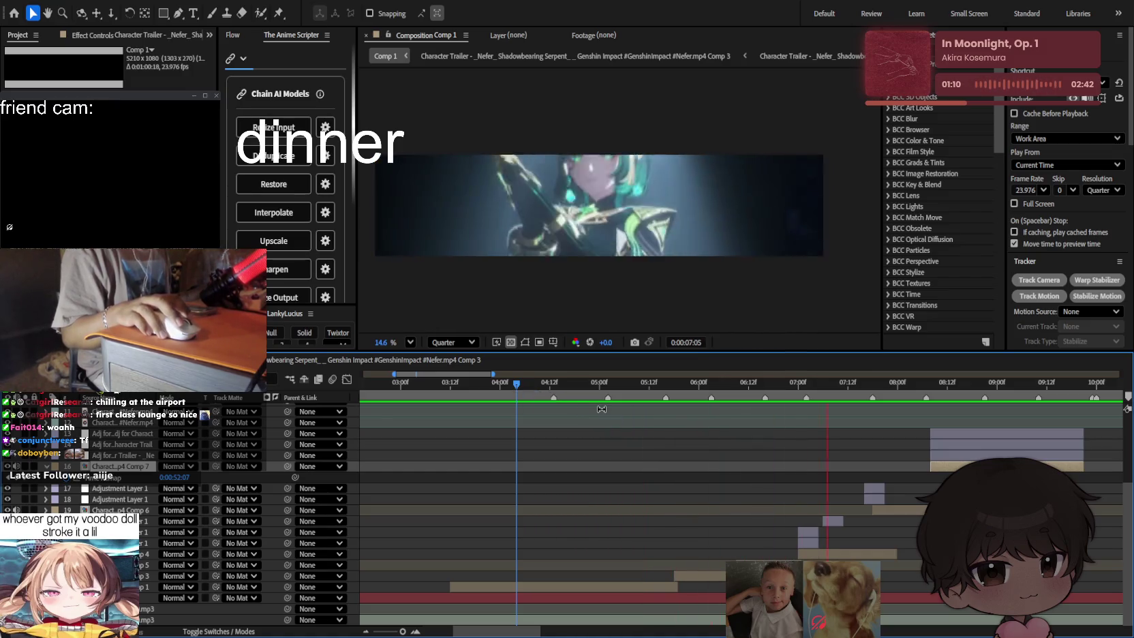
left_click_drag(532, 383, 554, 383)
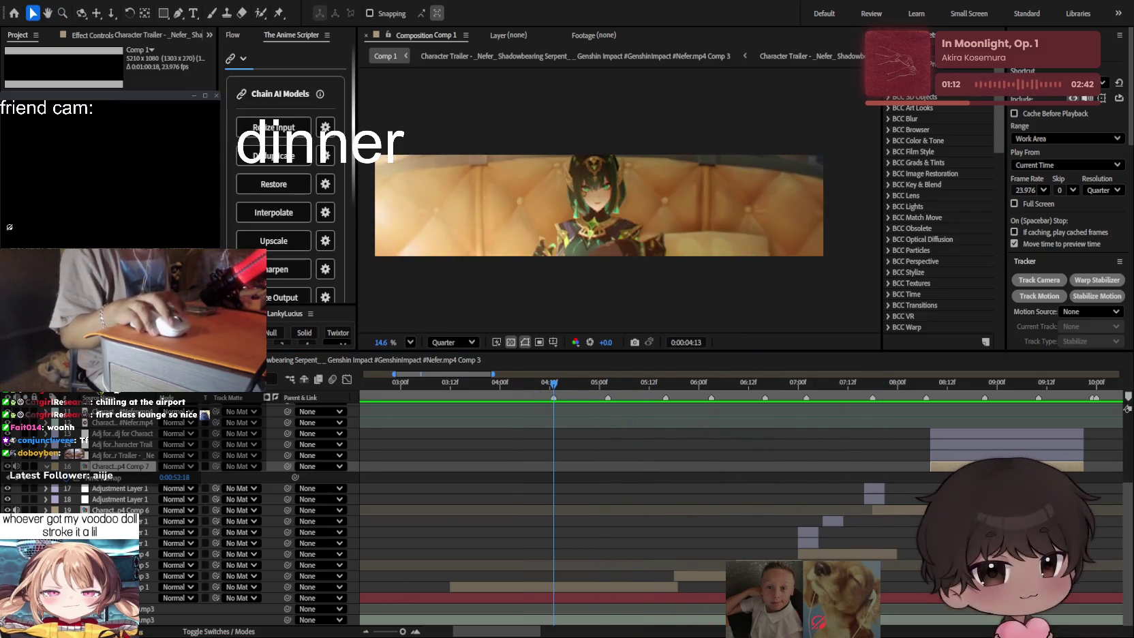
key("space")
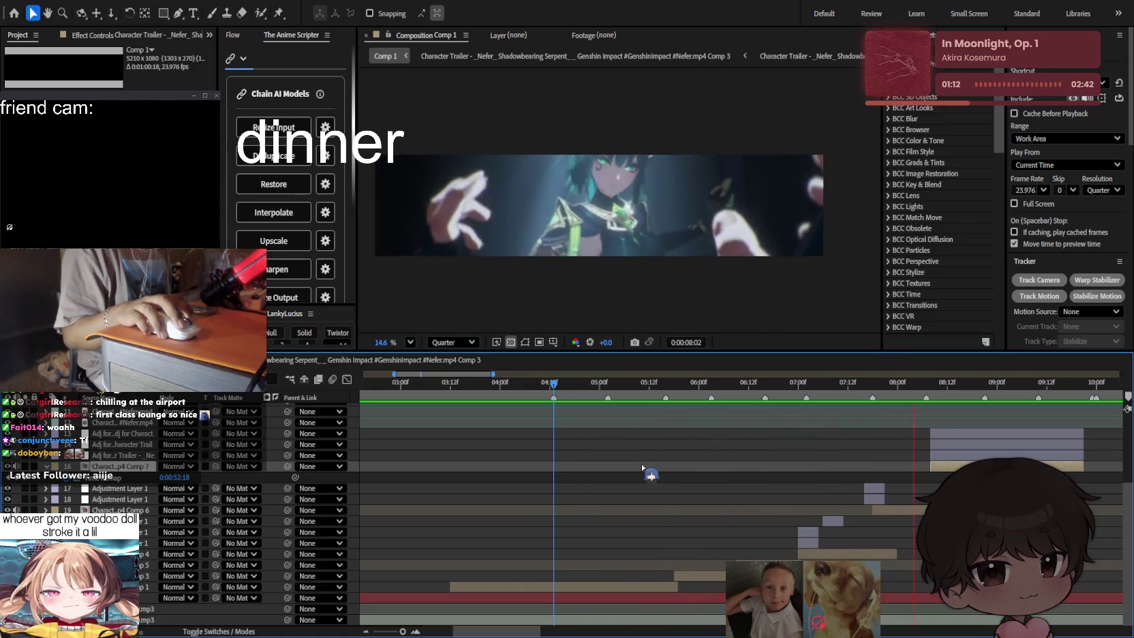
key("space")
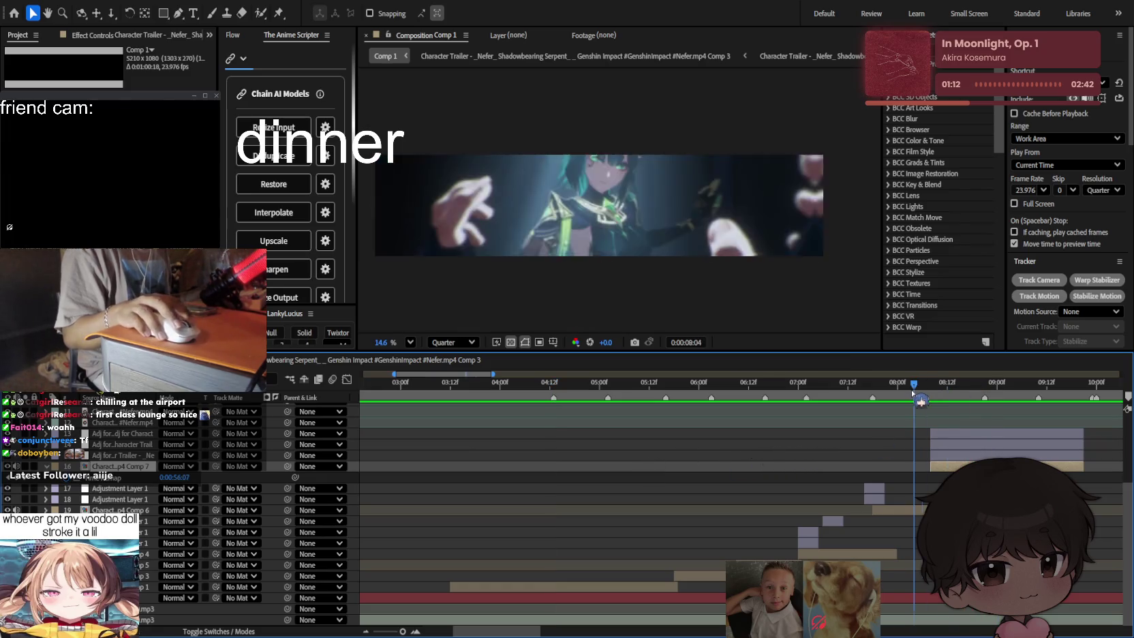
left_click_drag(913, 393, 939, 397)
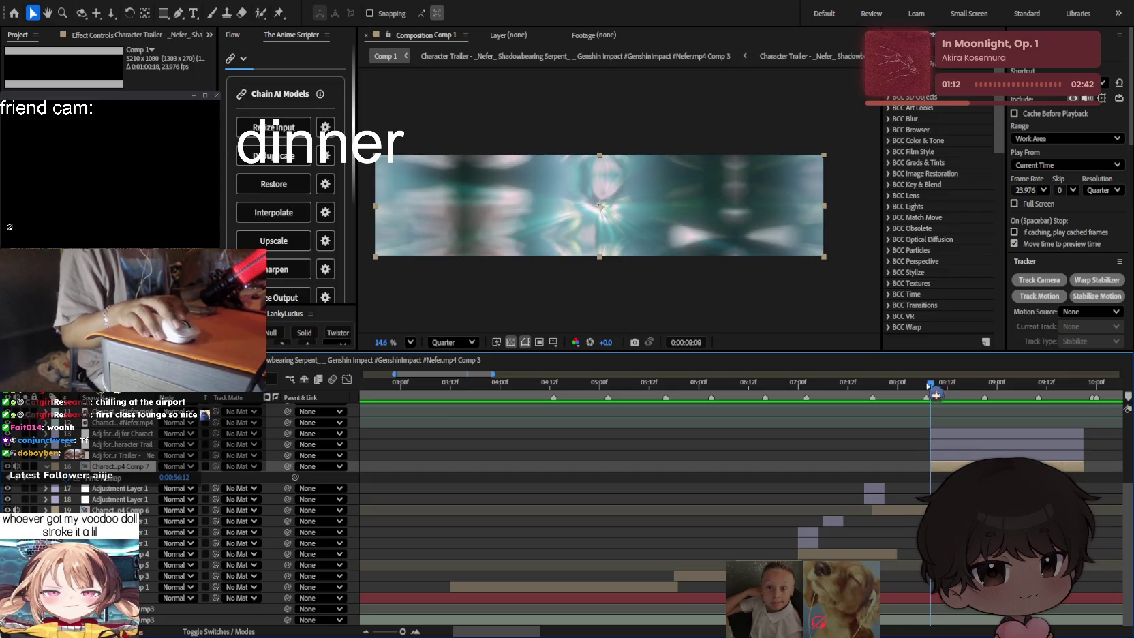
Step: Reveal Comp 7's Time Remap keyframes and select the one near 9 seconds
key("ctrl+z")
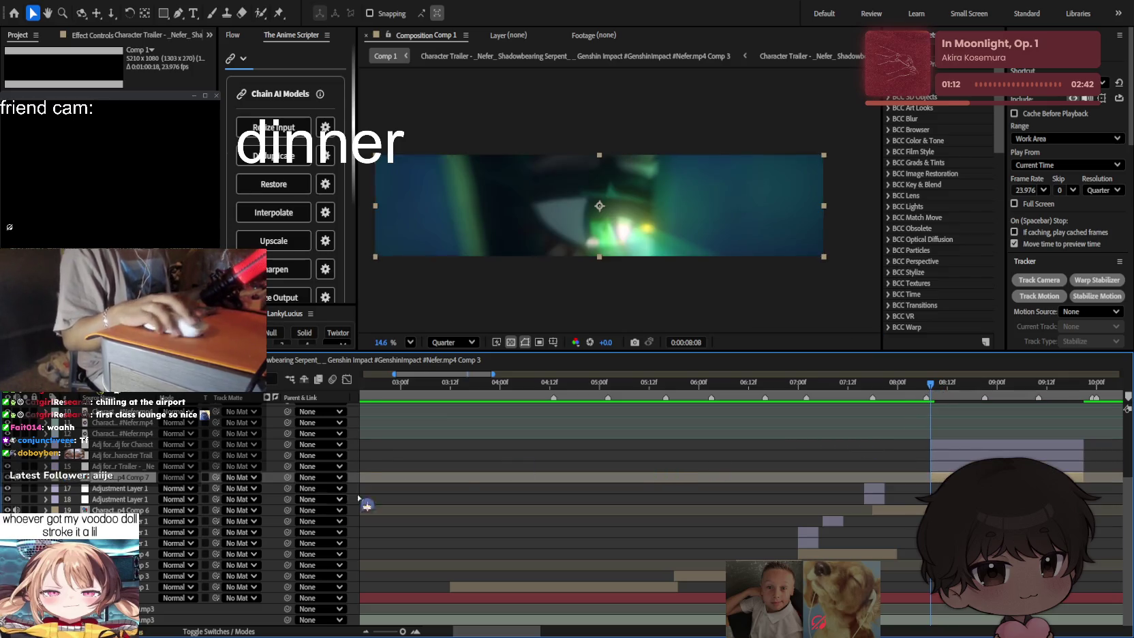
key("ctrl+shift+z")
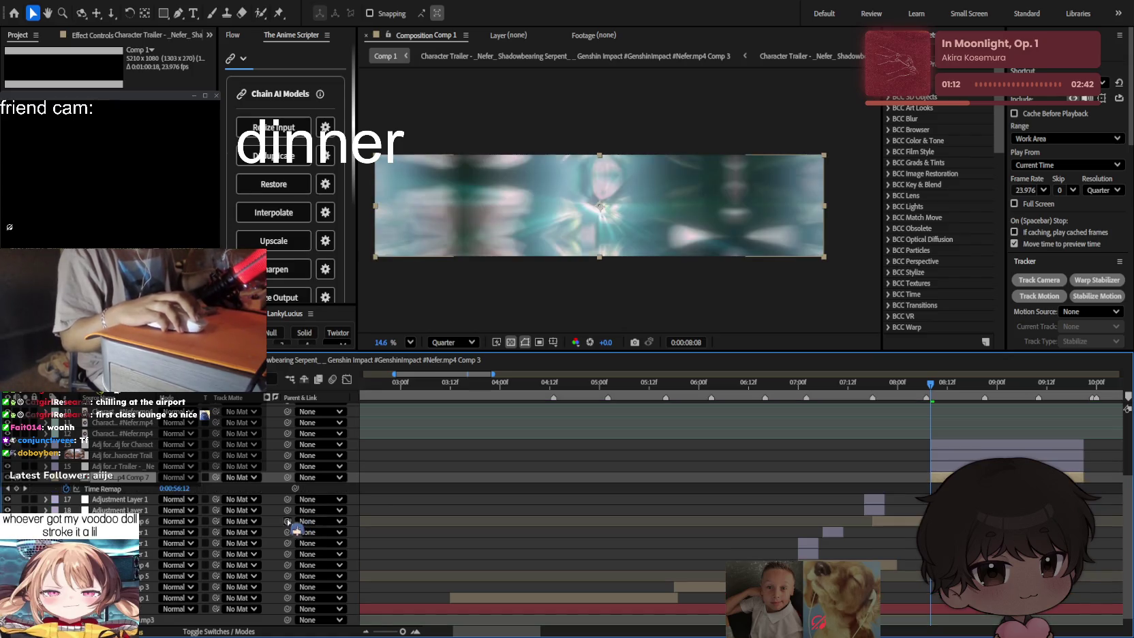
key("o")
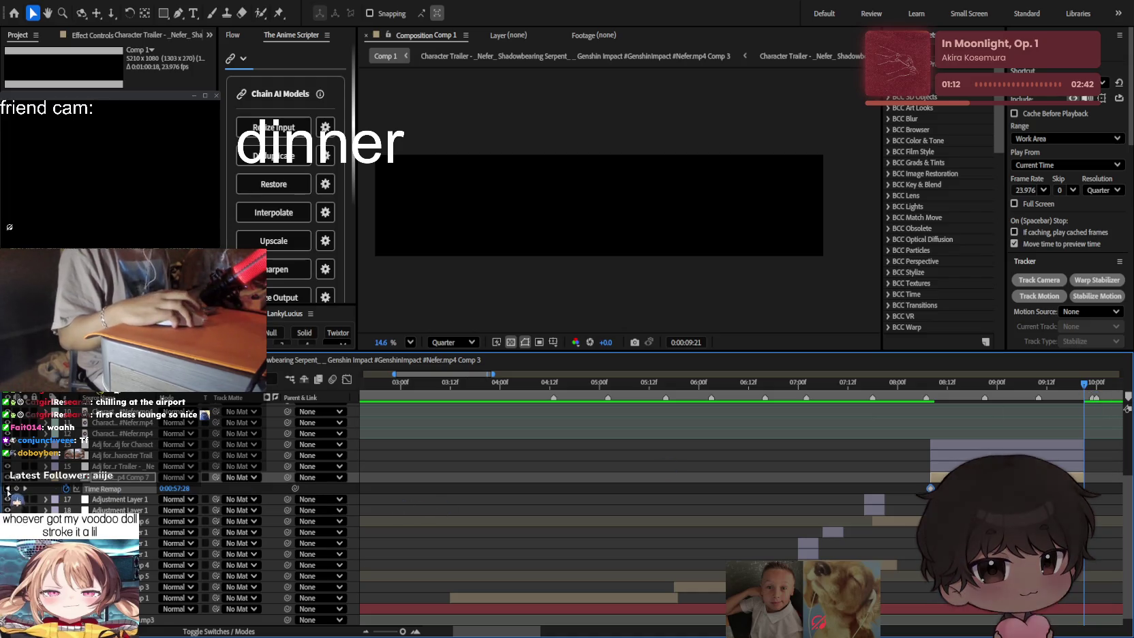
left_click(983, 395)
mouse_move(988, 399)
left_mouse_down()
mouse_move(907, 408)
mouse_move(1009, 383)
left_mouse_up()
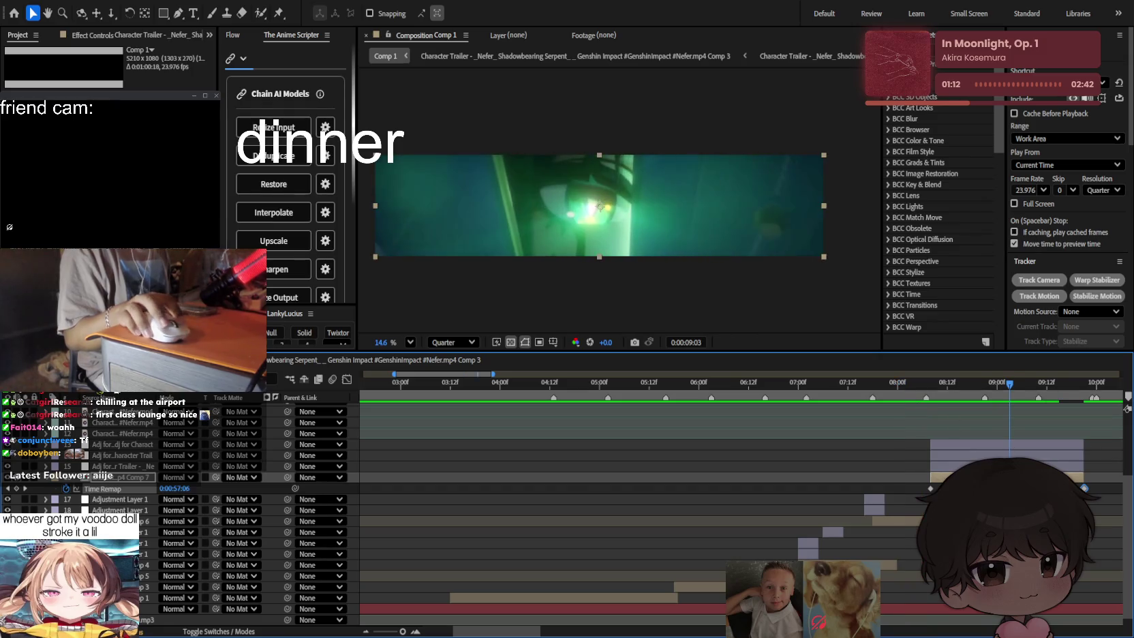
left_click(927, 489)
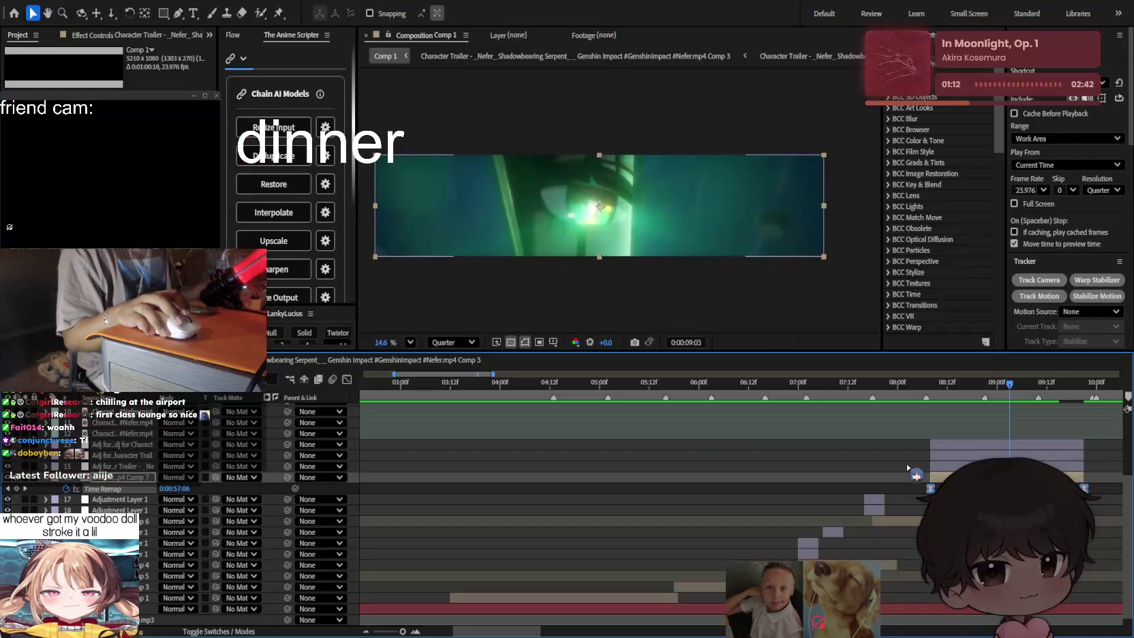
Step: Ease the 9-second Time Remap keyframe in the Graph Editor and preview the ramp
left_click(347, 379)
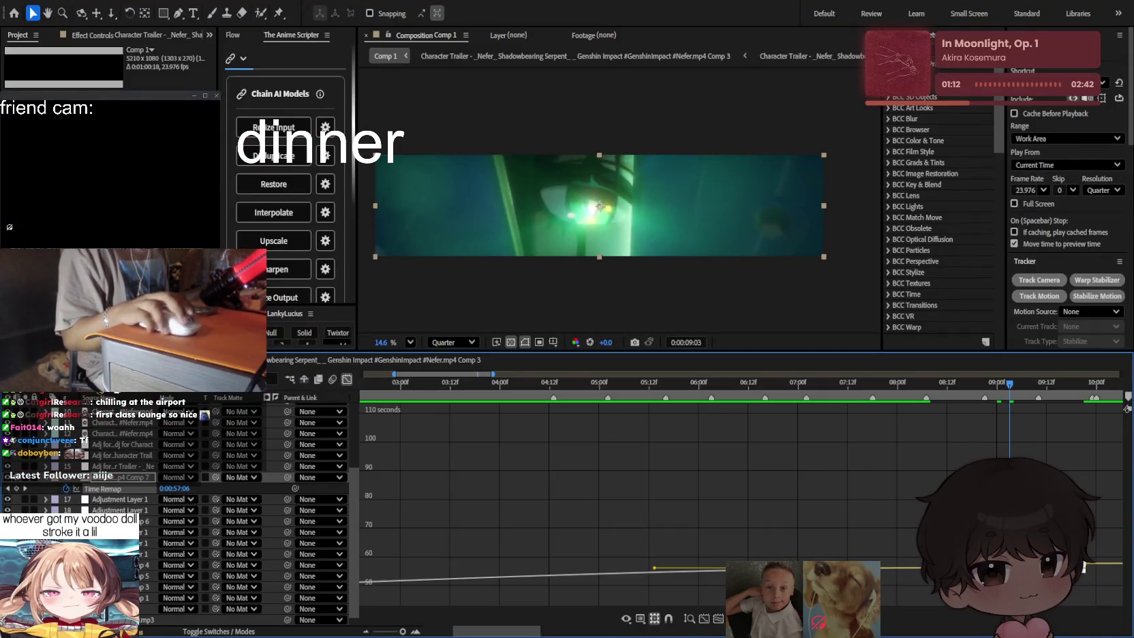
left_click(704, 618)
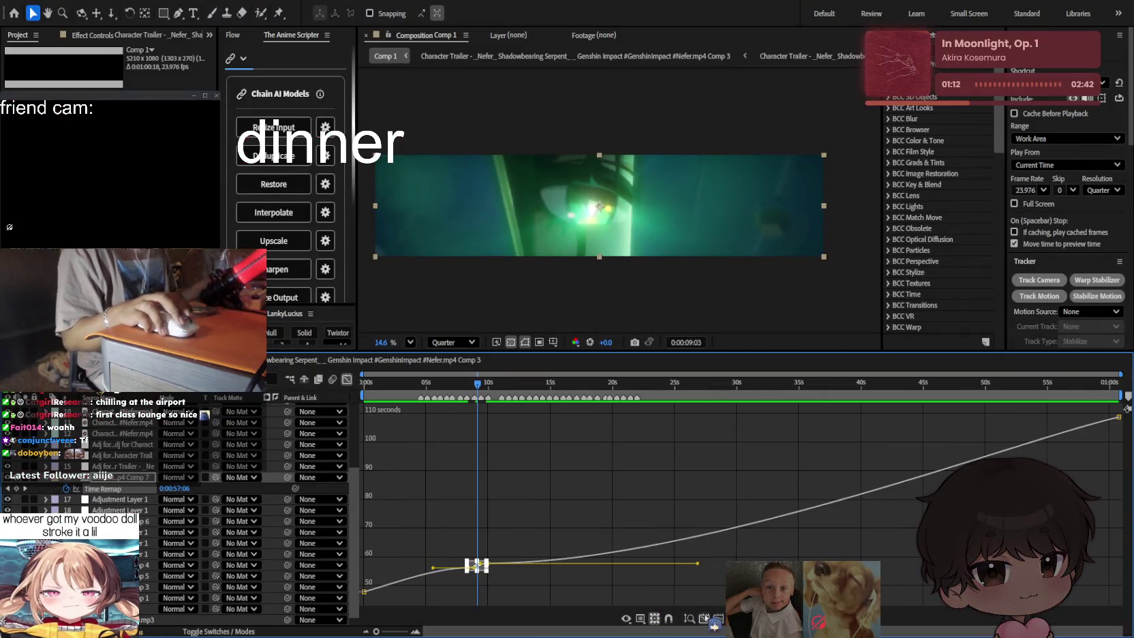
scroll(488, 560, "up", 3)
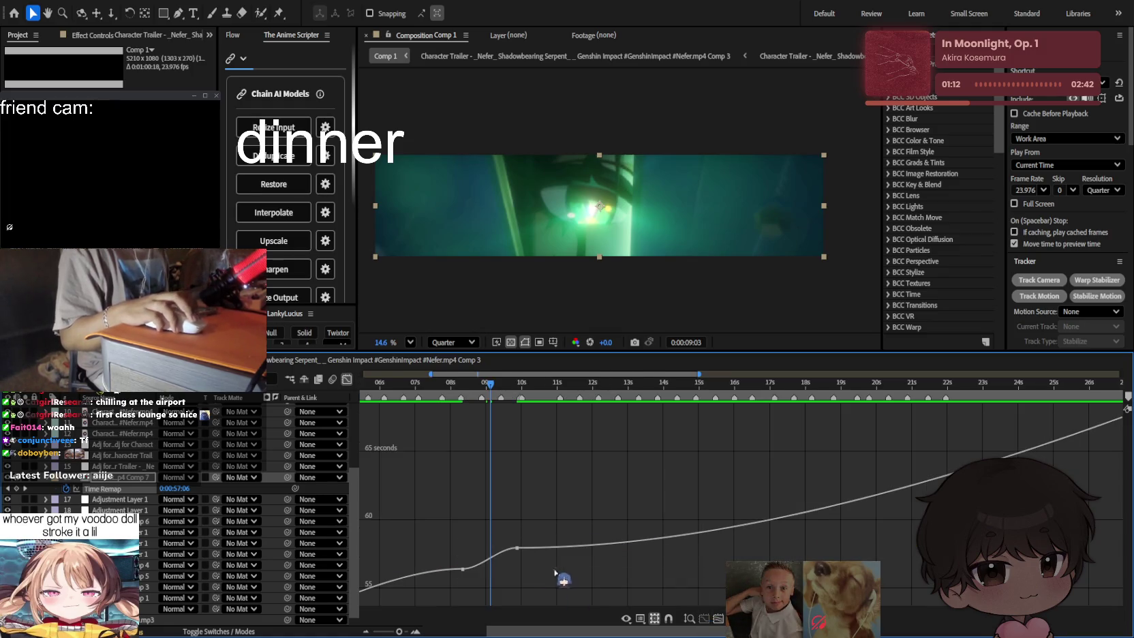
left_click_drag(488, 560, 488, 549)
left_click(347, 379)
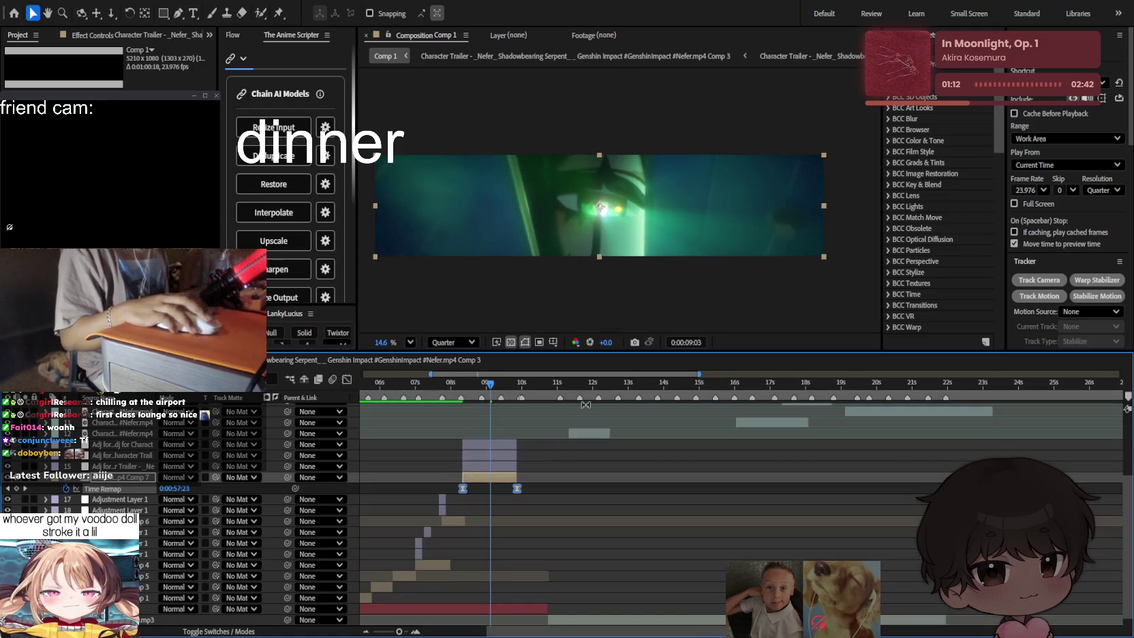
key("space")
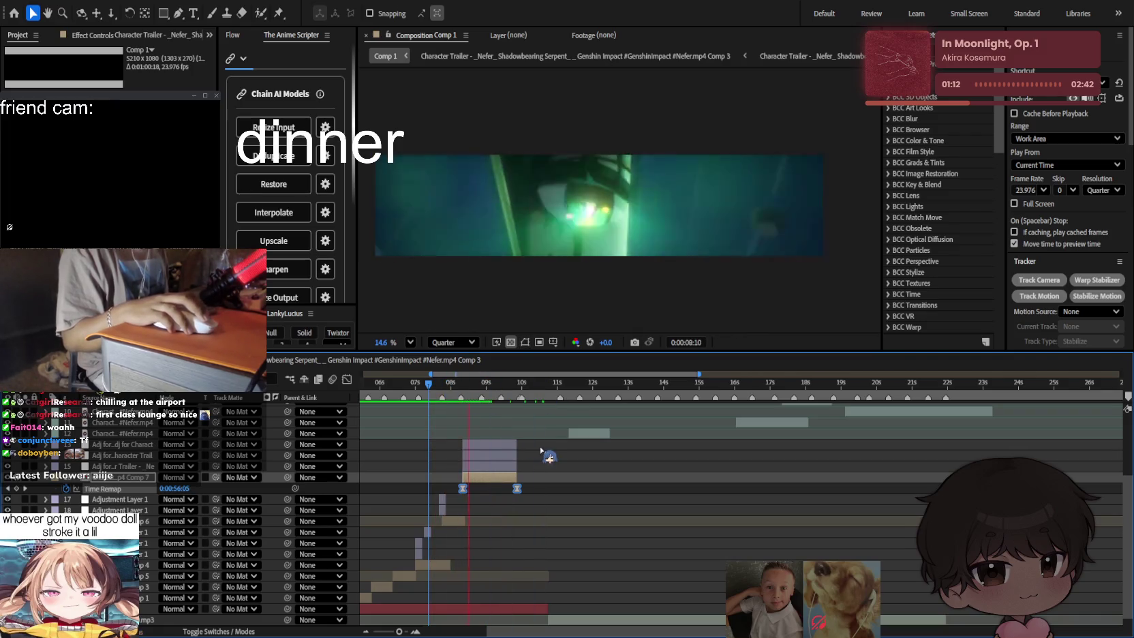
key("space")
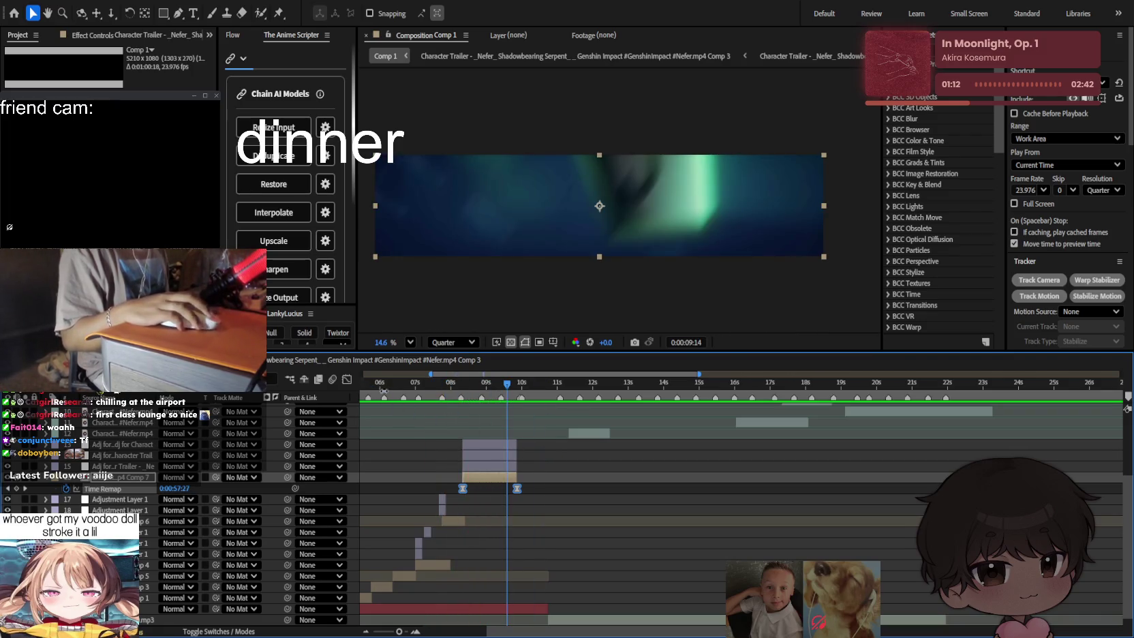
Step: Reshape the Time Remap easing further and preview the reworked speed ramp
left_click(347, 379)
left_click_drag(477, 560, 477, 553)
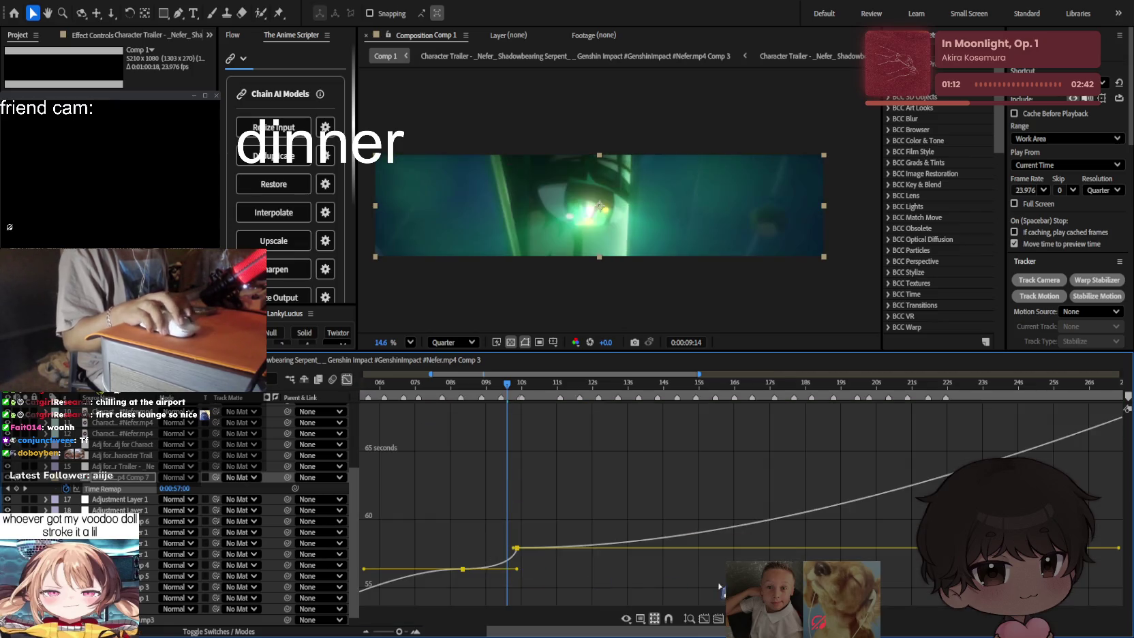
left_click(347, 379)
key("space")
left_click(645, 517)
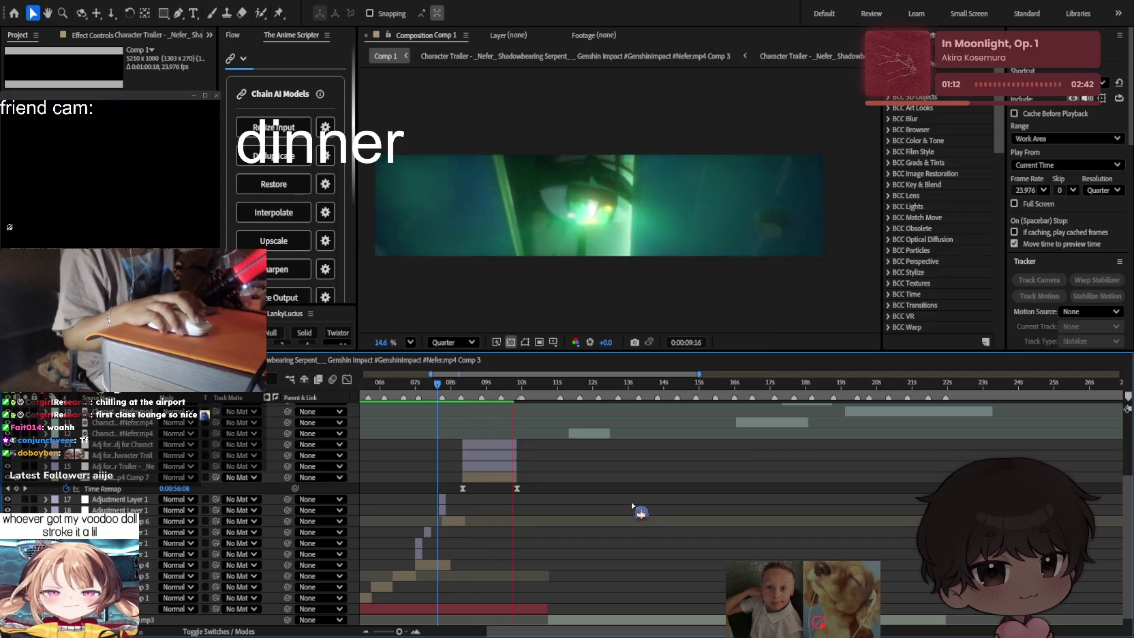
Step: Recheck Comp 7's Time Remap curve around 9:03, then open the Comp 7 precomp
left_click(486, 388)
left_click_drag(479, 389, 441, 390)
left_click(487, 477)
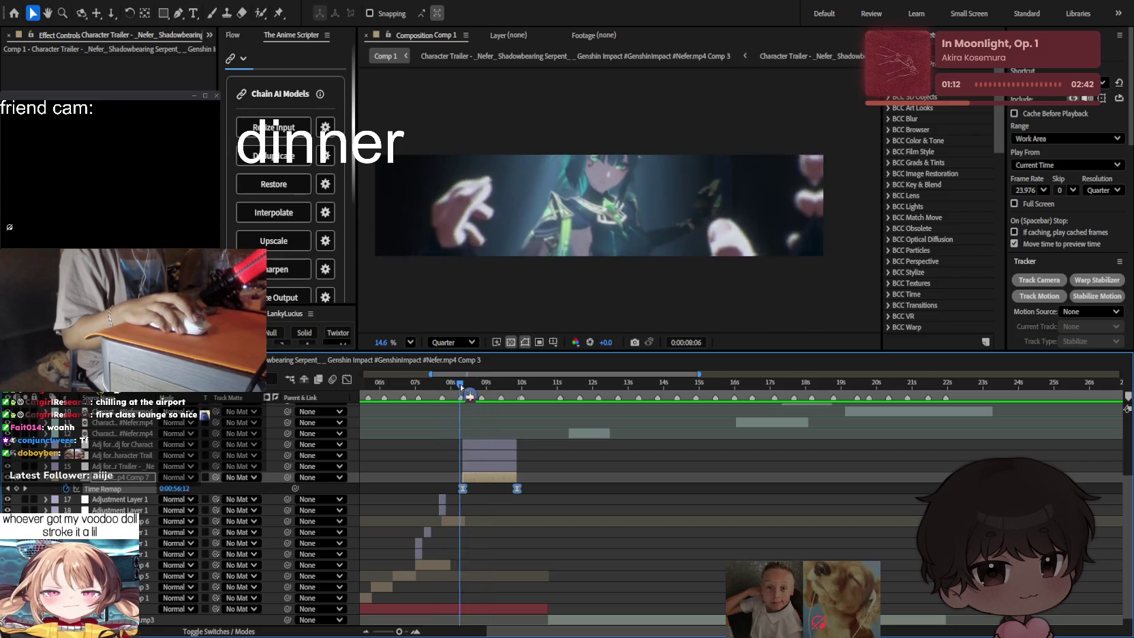
key("shift+F3")
mouse_move(440, 390)
left_mouse_down()
mouse_move(489, 413)
mouse_move(455, 390)
left_mouse_up()
key("shift+F3")
double_click(472, 479)
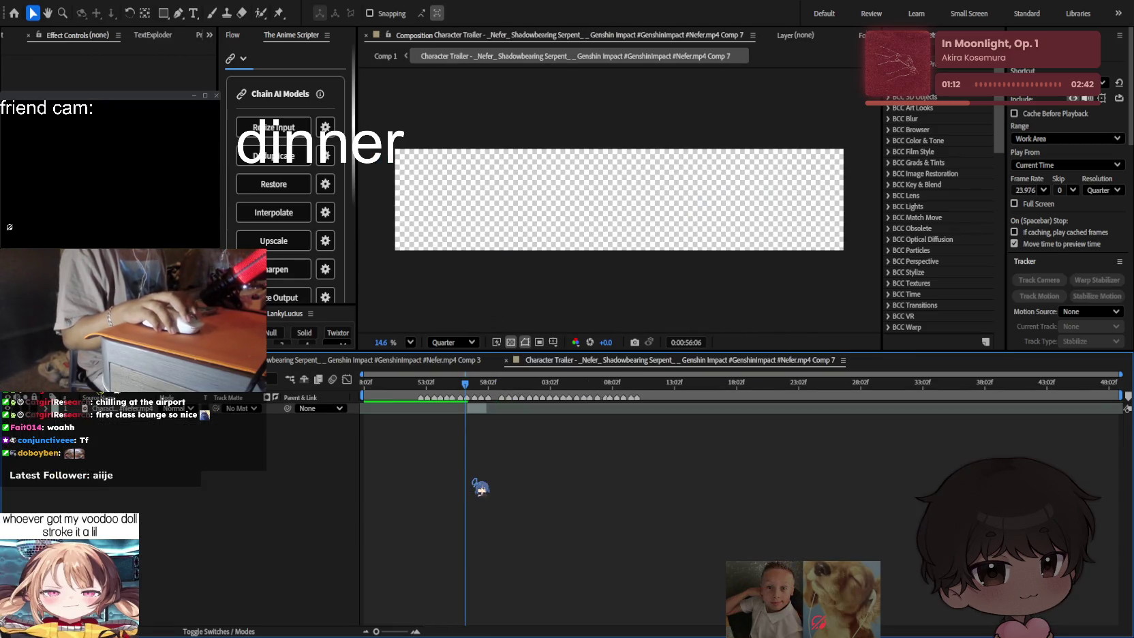
Step: Preview Comp 7, then switch to Comp 1 and play its preview
key("space")
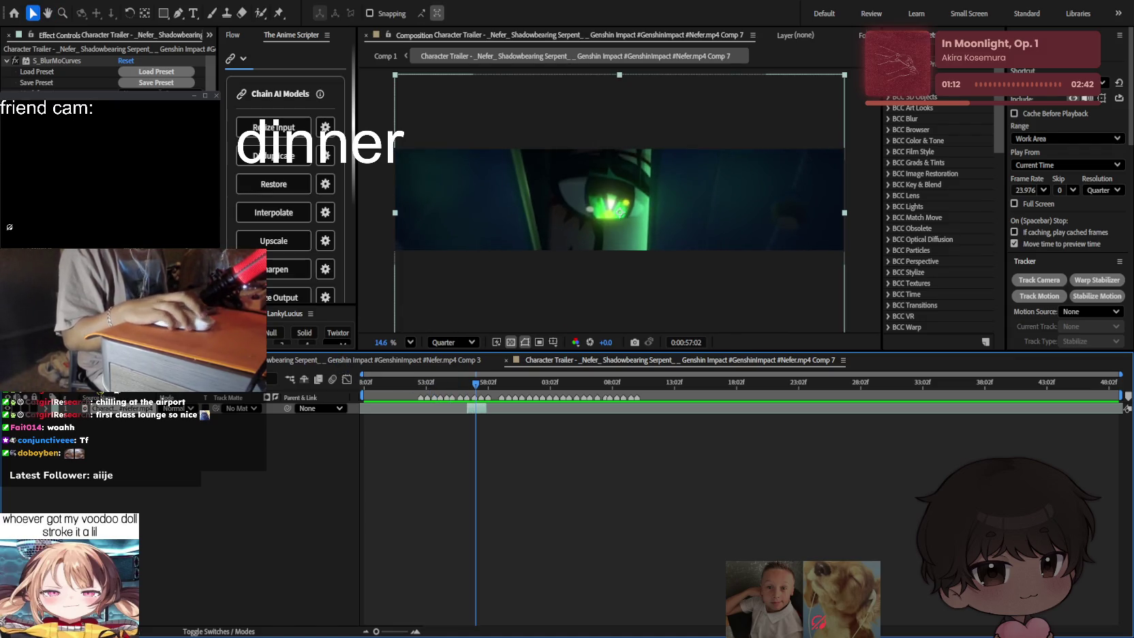
left_click(328, 363)
left_click(386, 56)
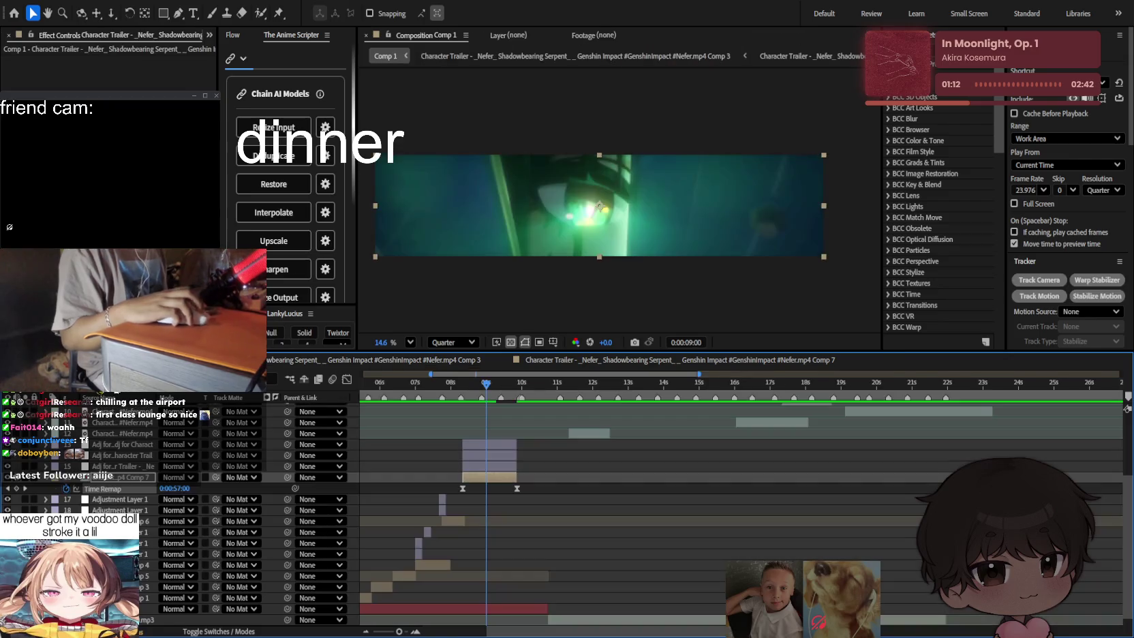
key("space")
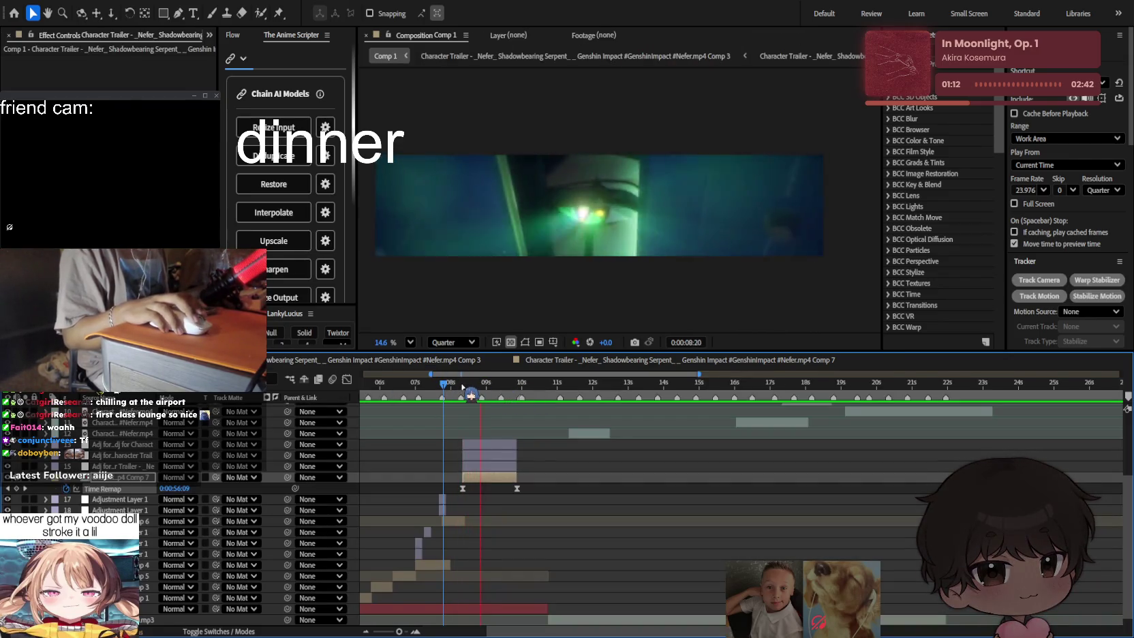
Step: Replay Comp 1 around 8:14, parking at 8:08 with the timeline zoomed in
mouse_move(502, 391)
left_mouse_down()
mouse_move(458, 391)
mouse_move(471, 386)
left_mouse_up()
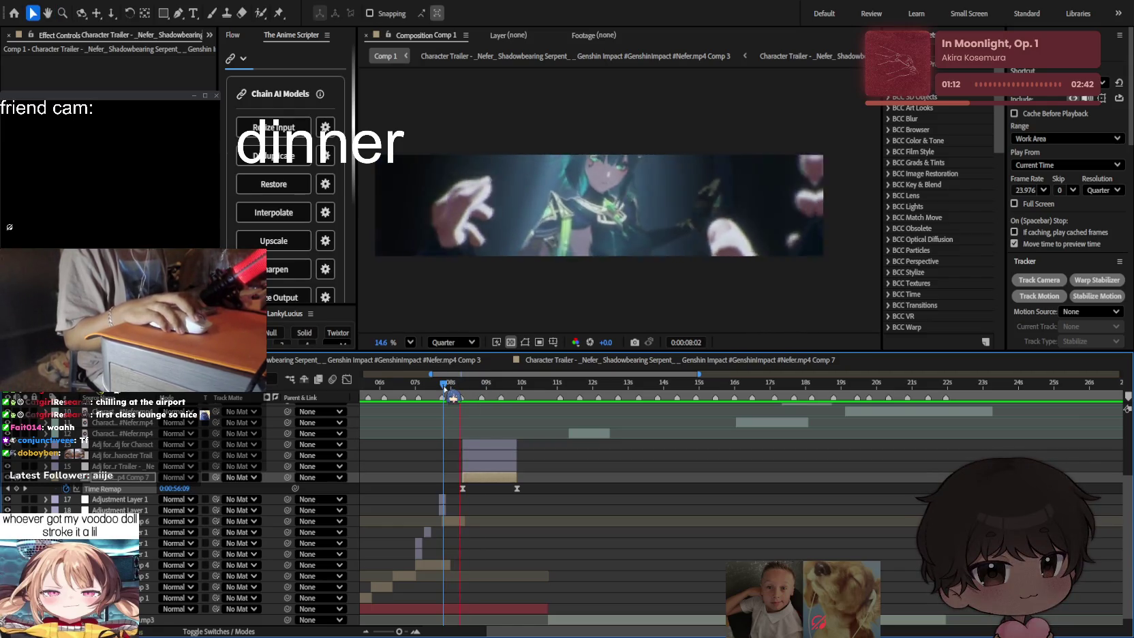
key("space")
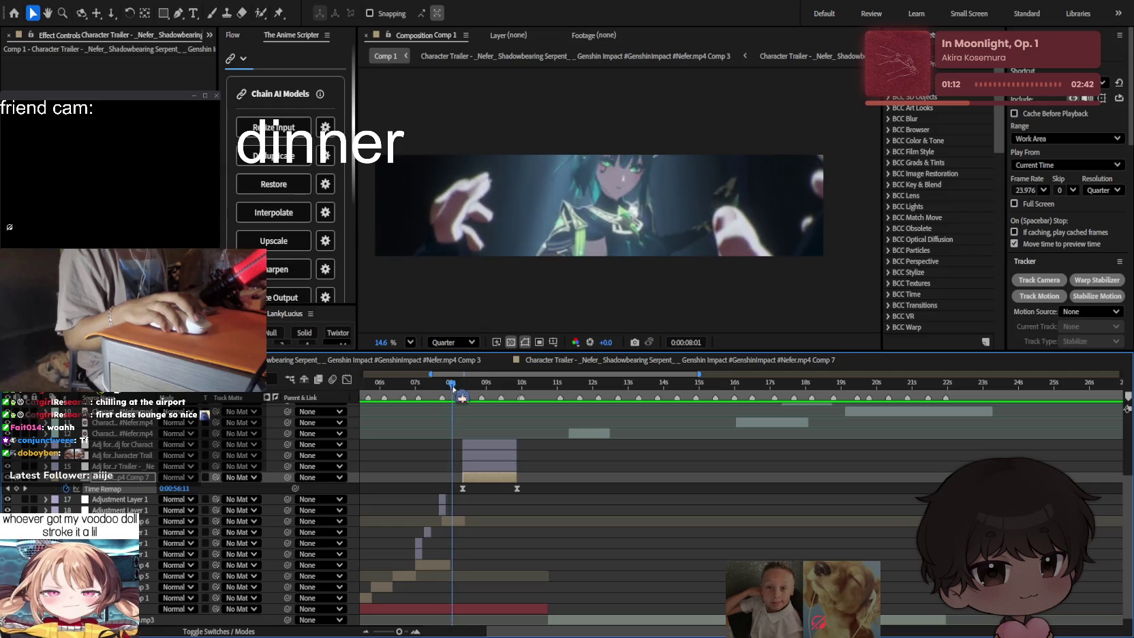
key("space")
left_click_drag(472, 387, 462, 387)
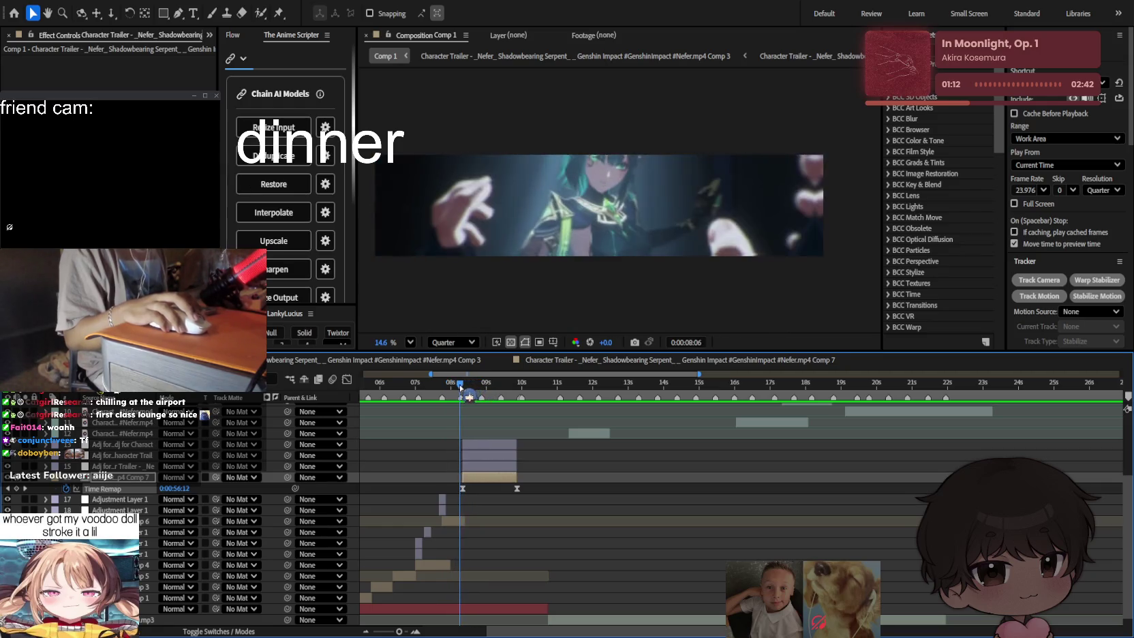
key("equal")
scroll(477, 456, "left", 3)
left_click(549, 468)
Step: Duplicate the Minimax and S_DissolveShake layers and shift the copies up to start at the playhead
left_click(560, 455)
left_click(496, 499)
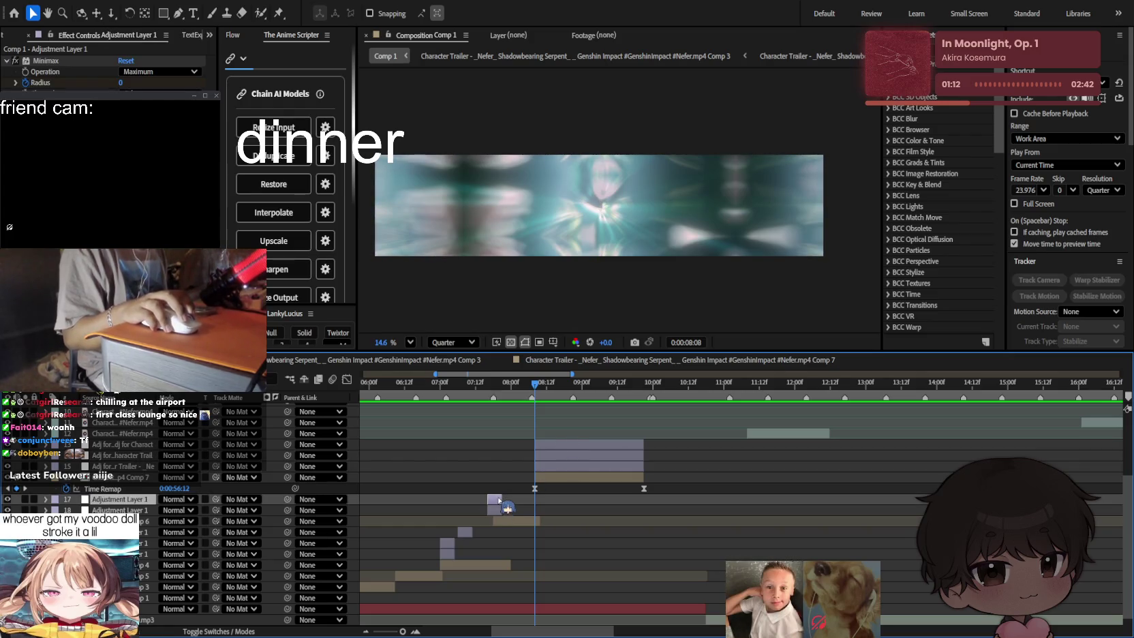
left_click(495, 509)
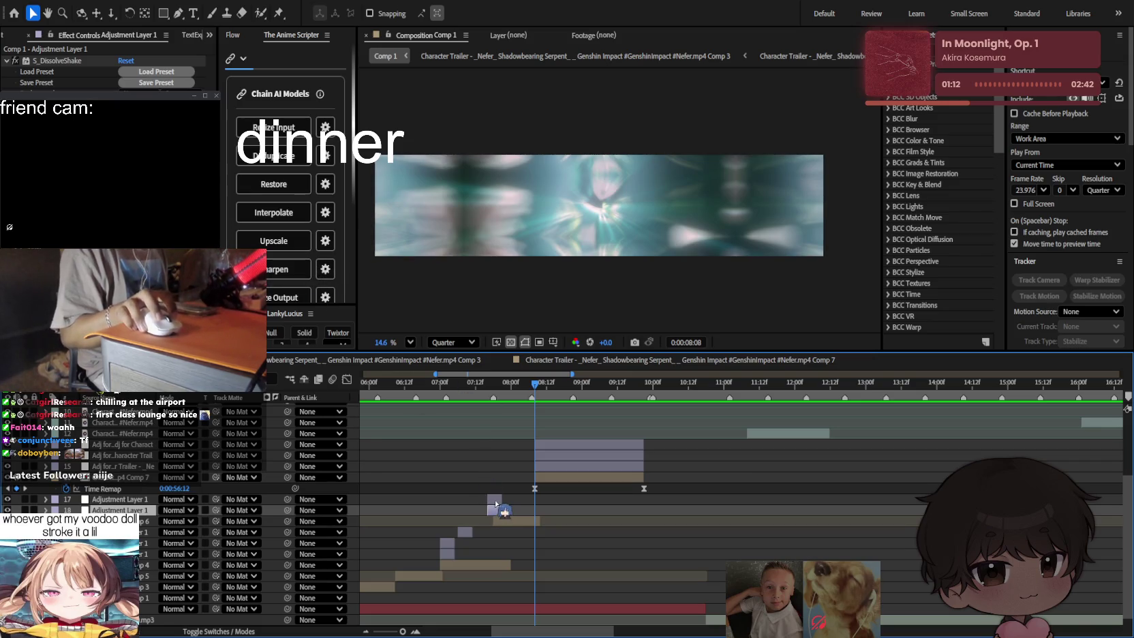
left_click(495, 503, "shift")
key("ctrl+d")
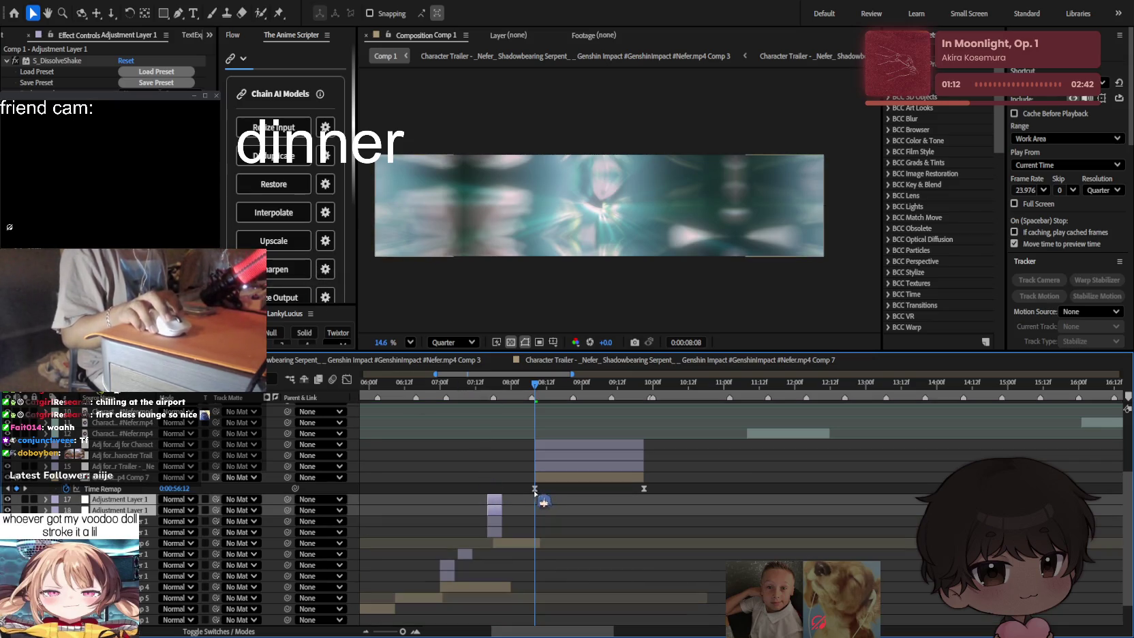
left_click_drag(145, 501, 279, 477)
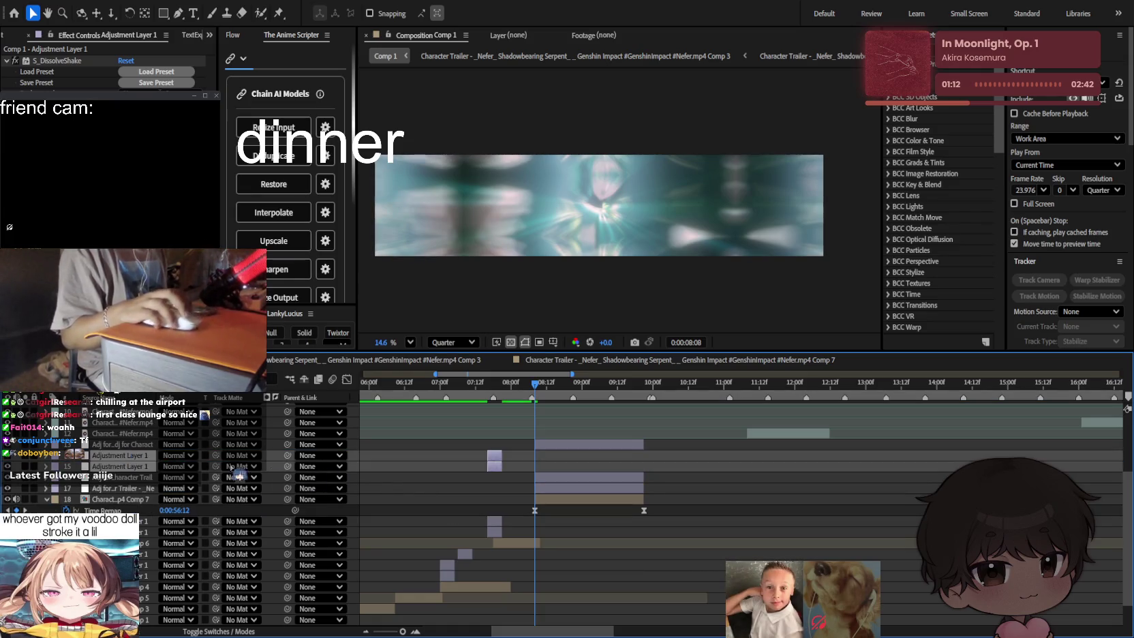
left_click_drag(121, 486, 120, 489)
left_click_drag(495, 483, 539, 481)
Step: Preview the duplicated effect from 8:07 and again from 6:08
left_click(533, 384)
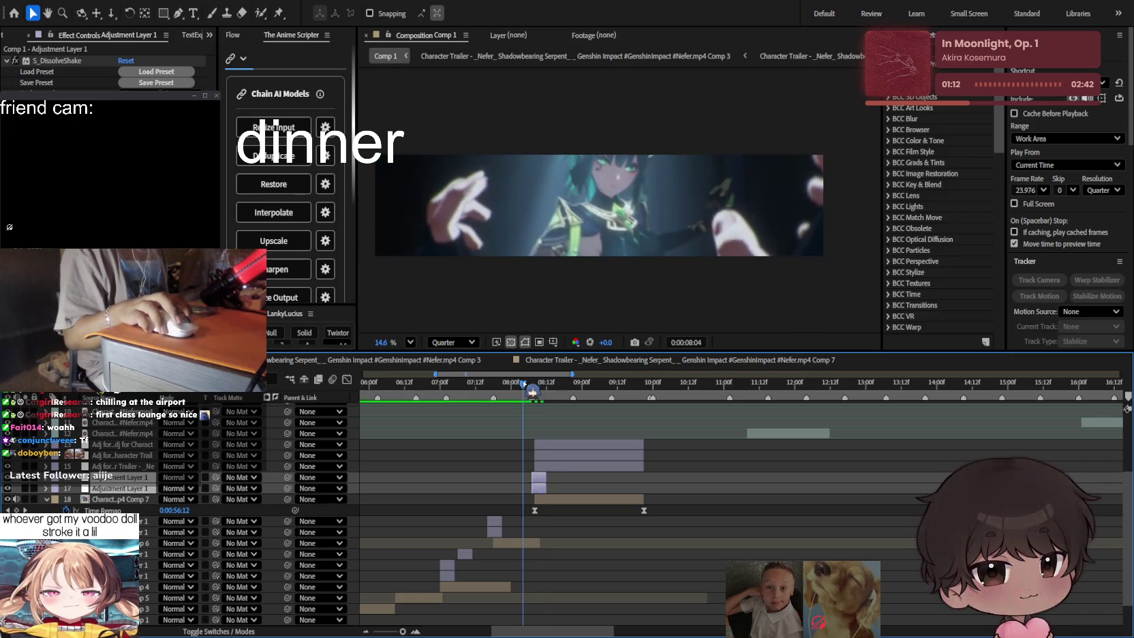
left_click_drag(540, 393, 529, 394)
key("space")
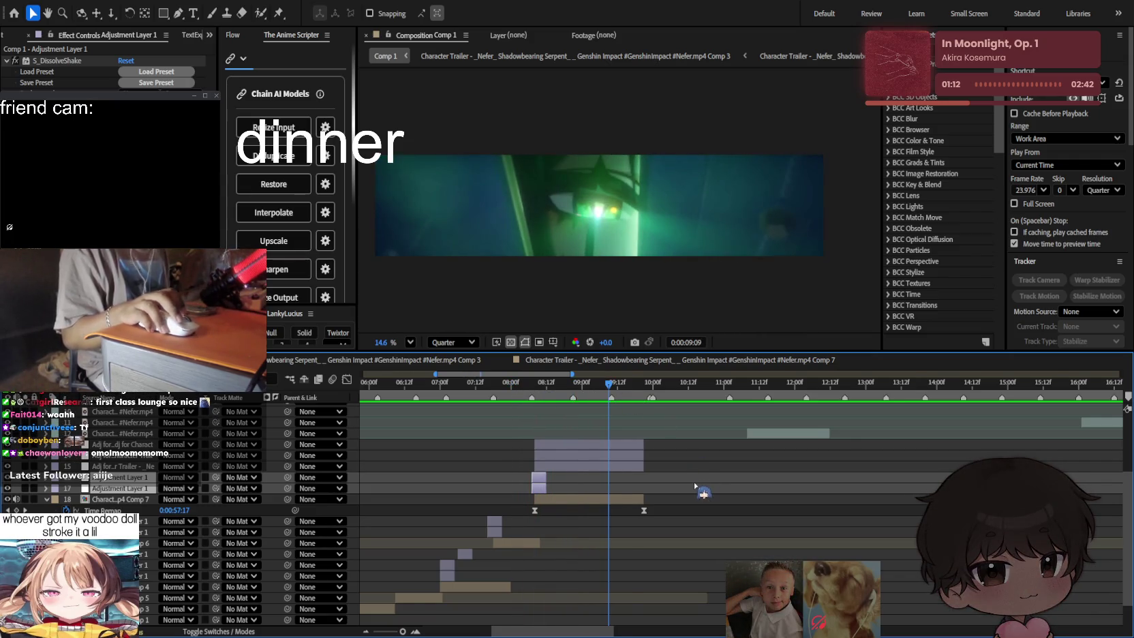
scroll(695, 486, "left", 5)
left_click_drag(701, 385, 627, 407)
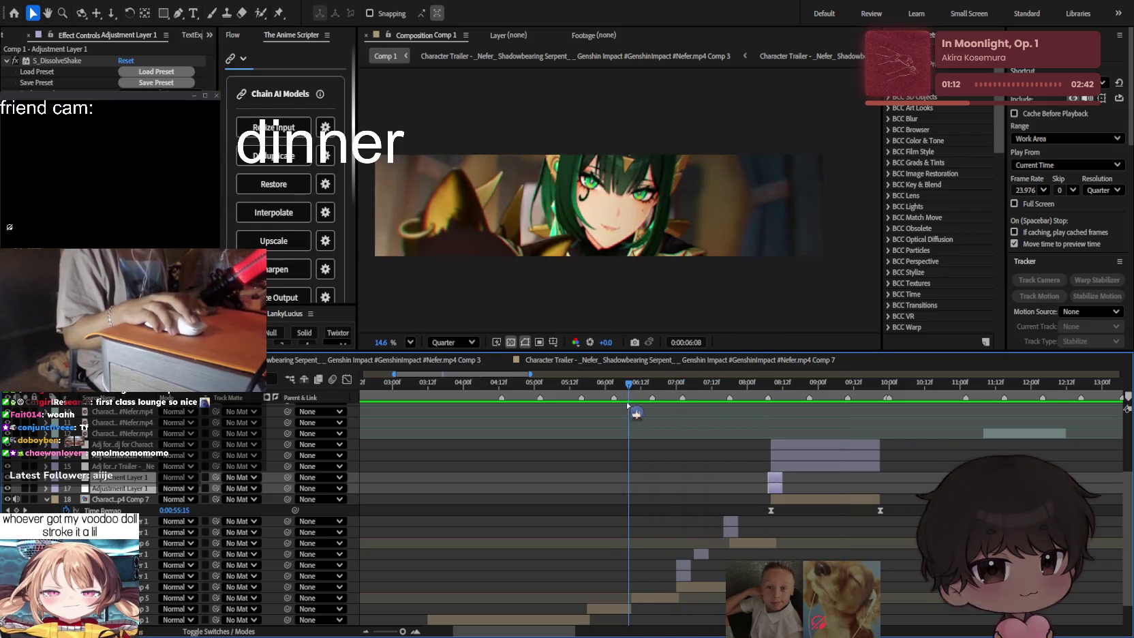
key("space")
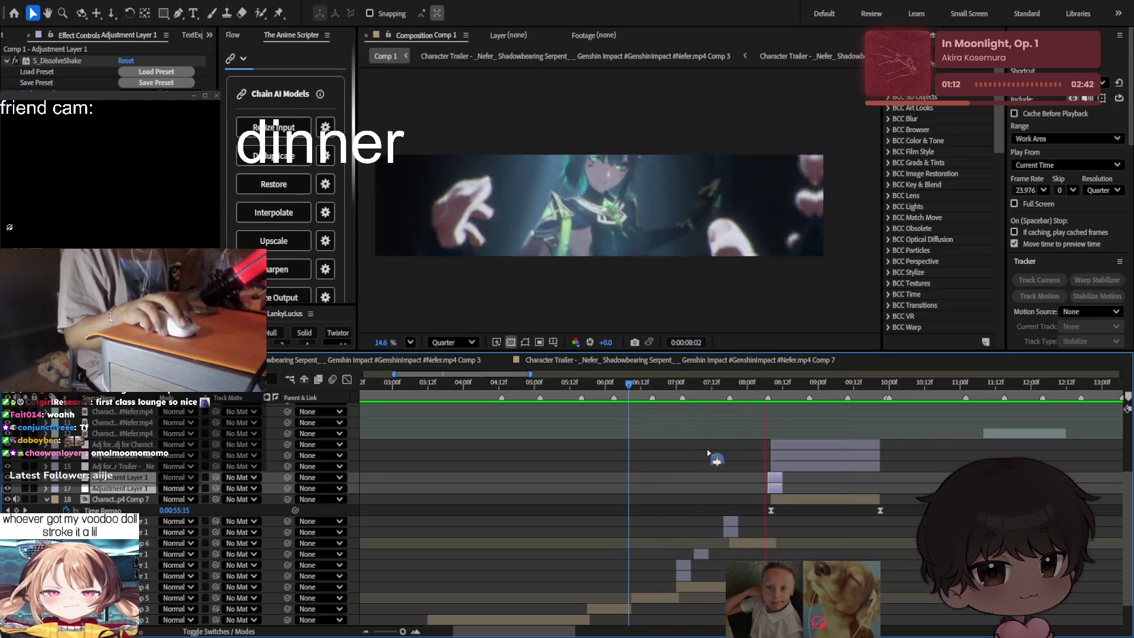
left_click(775, 398)
left_click_drag(776, 398, 757, 397)
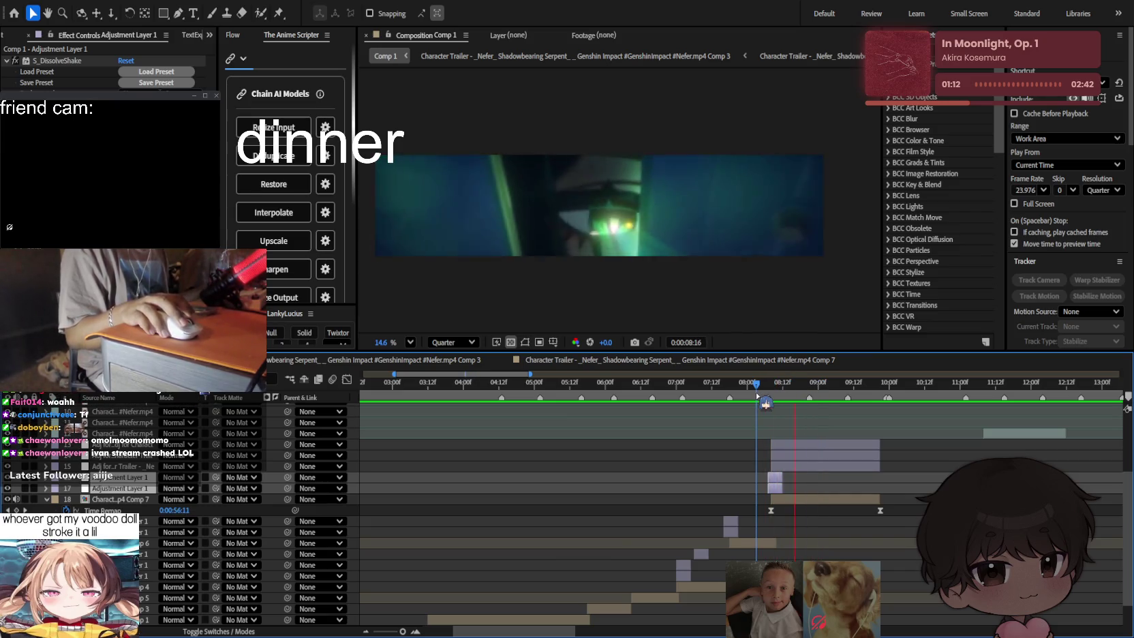
key("space")
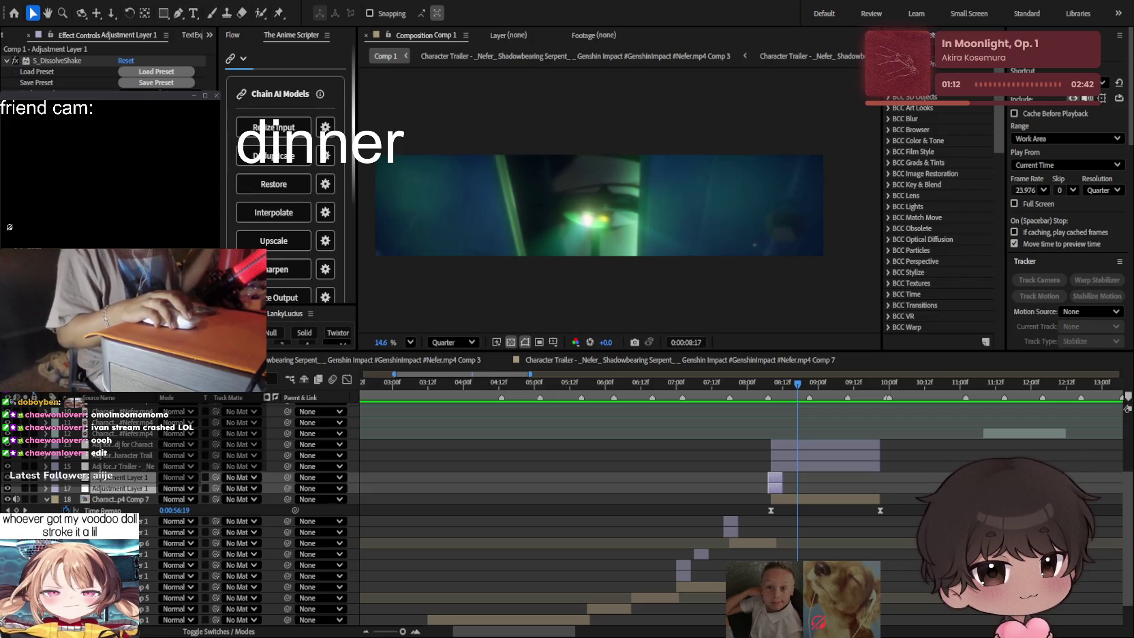
Step: Rewatch the effect from 7:15 through 9:04, then select Adjustment Layer 1
left_click_drag(797, 397, 711, 400)
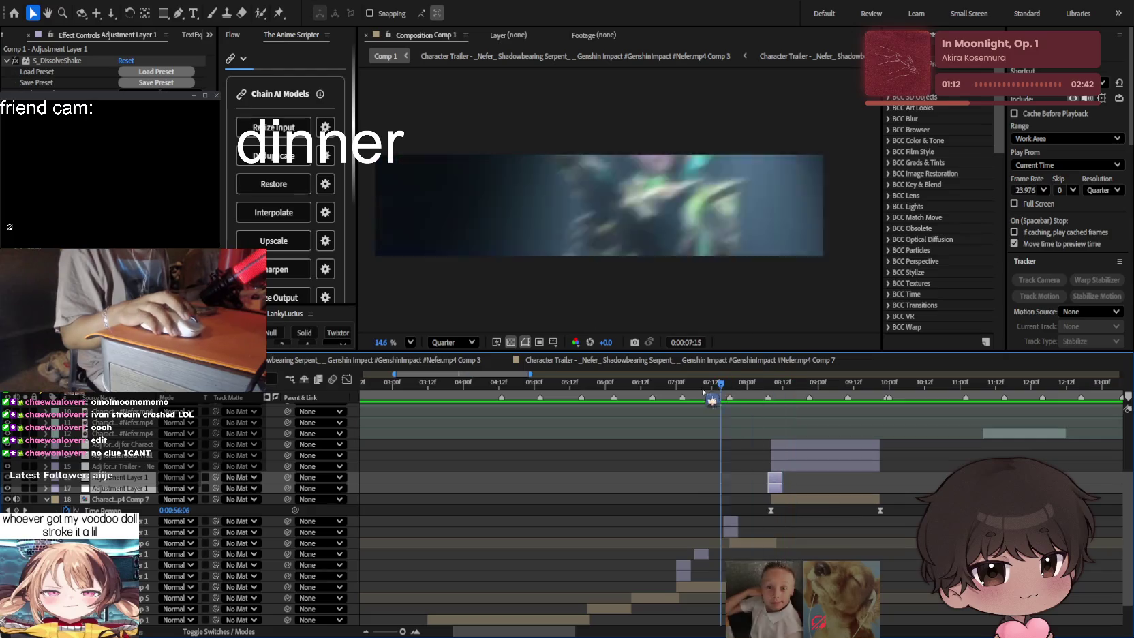
key("space")
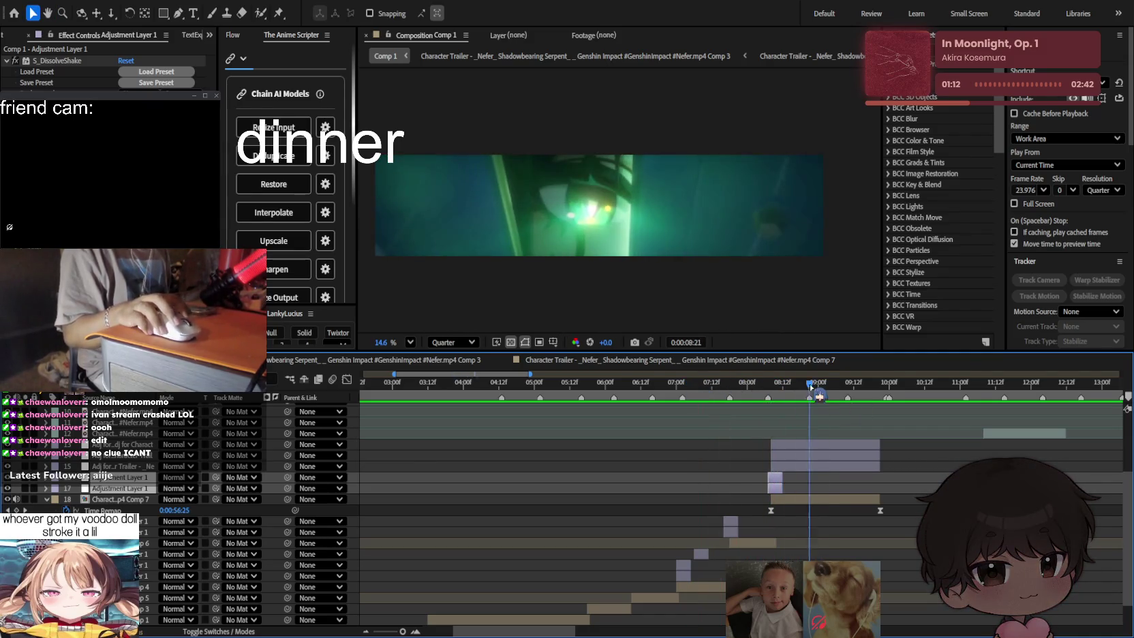
left_click_drag(811, 387, 765, 388)
key("space")
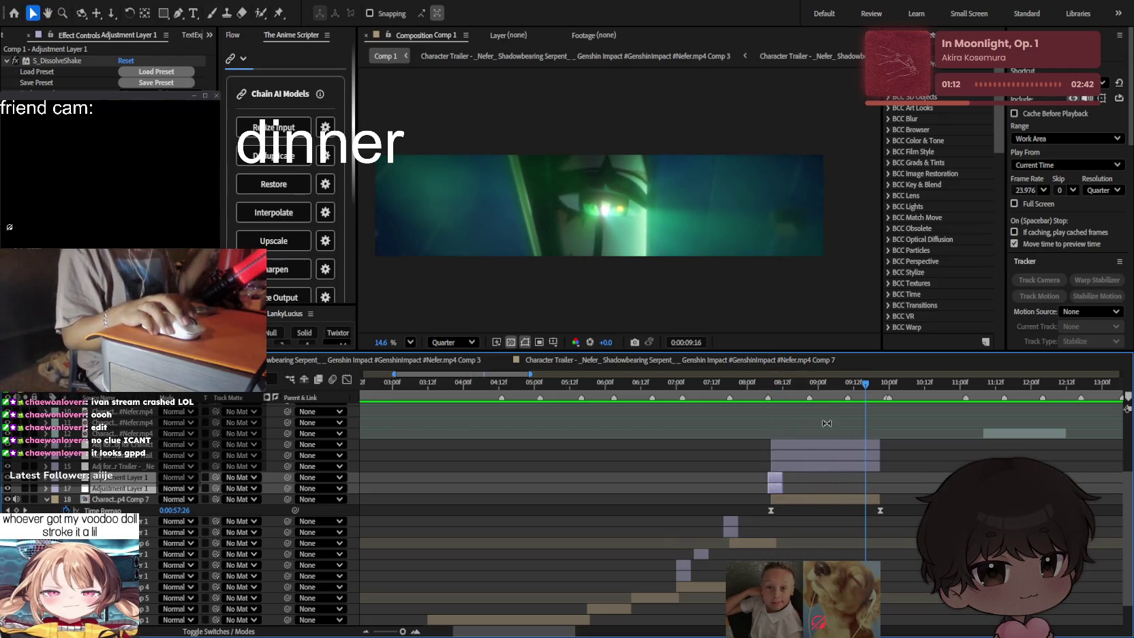
left_click(728, 403)
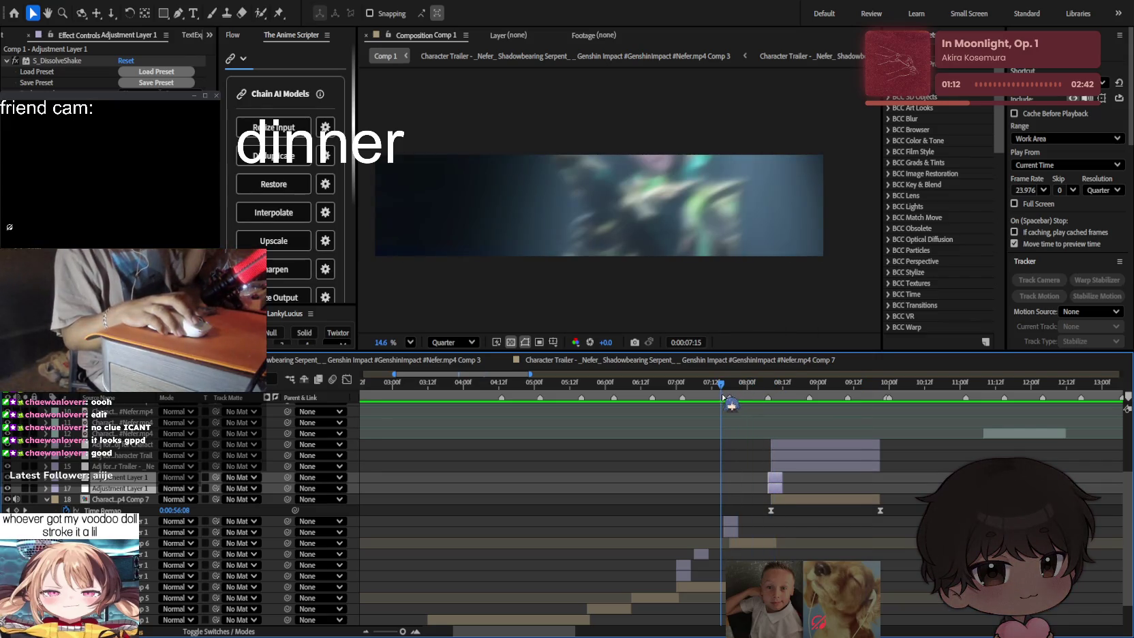
left_click(777, 386)
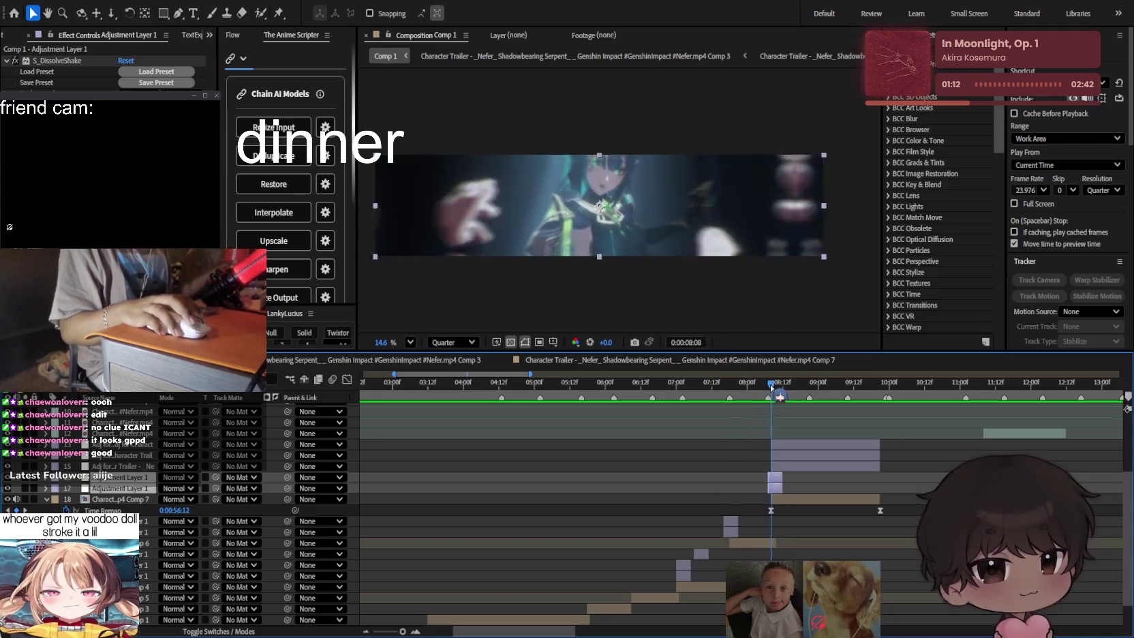
mouse_move(777, 385)
left_mouse_down()
mouse_move(793, 386)
mouse_move(593, 407)
mouse_move(651, 397)
left_mouse_up()
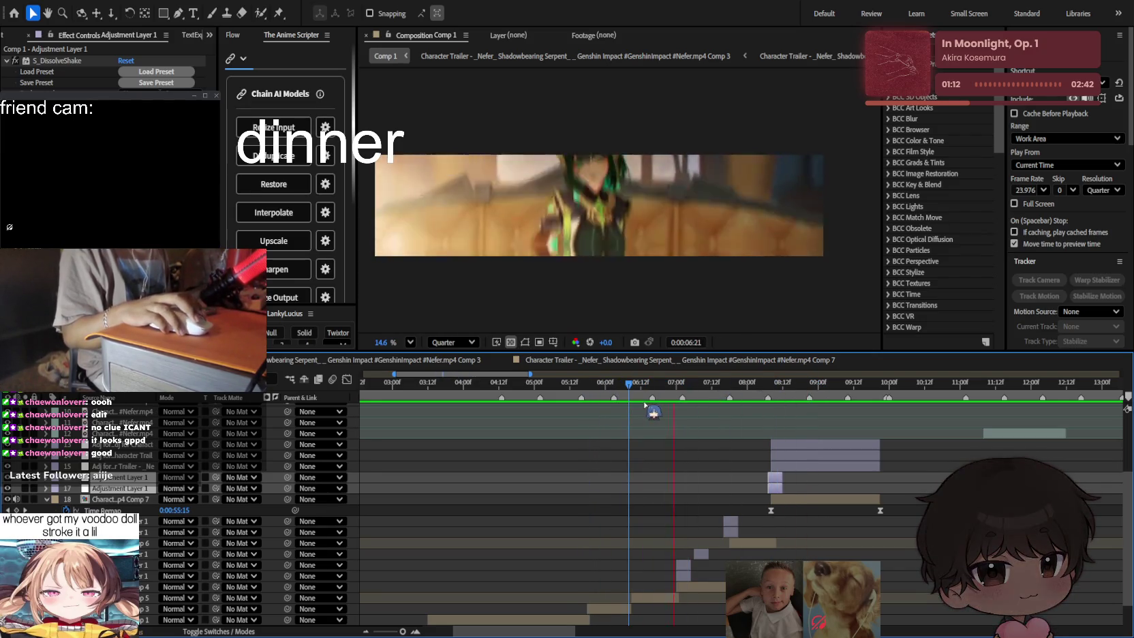
mouse_move(650, 397)
left_mouse_down()
mouse_move(823, 396)
mouse_move(732, 395)
left_mouse_up()
left_click(780, 488)
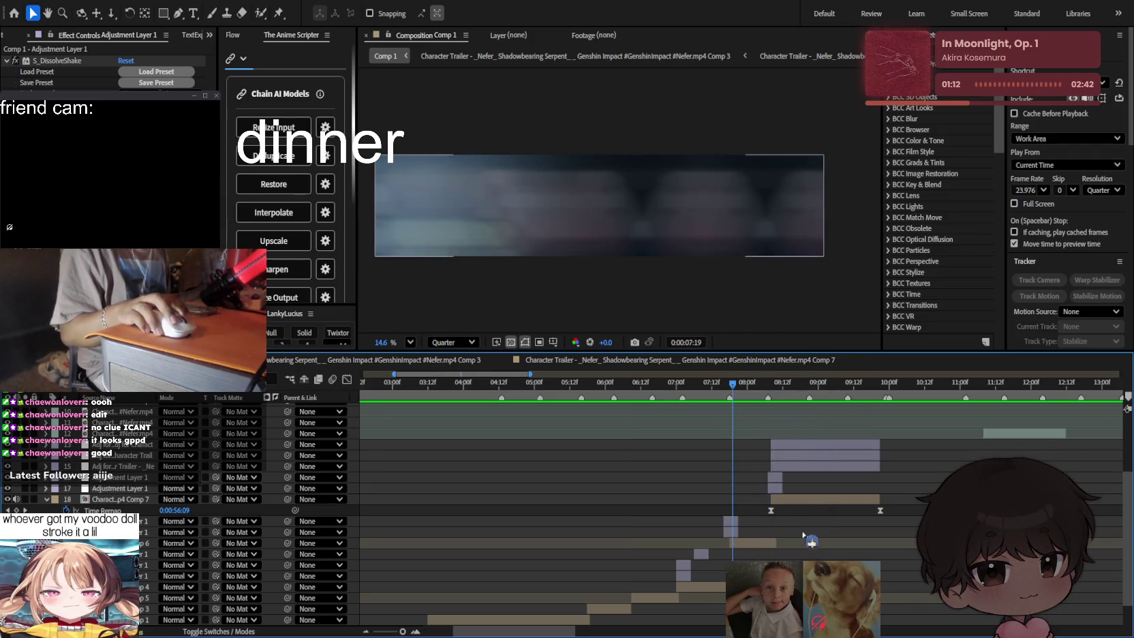
scroll(780, 488, "up", 2)
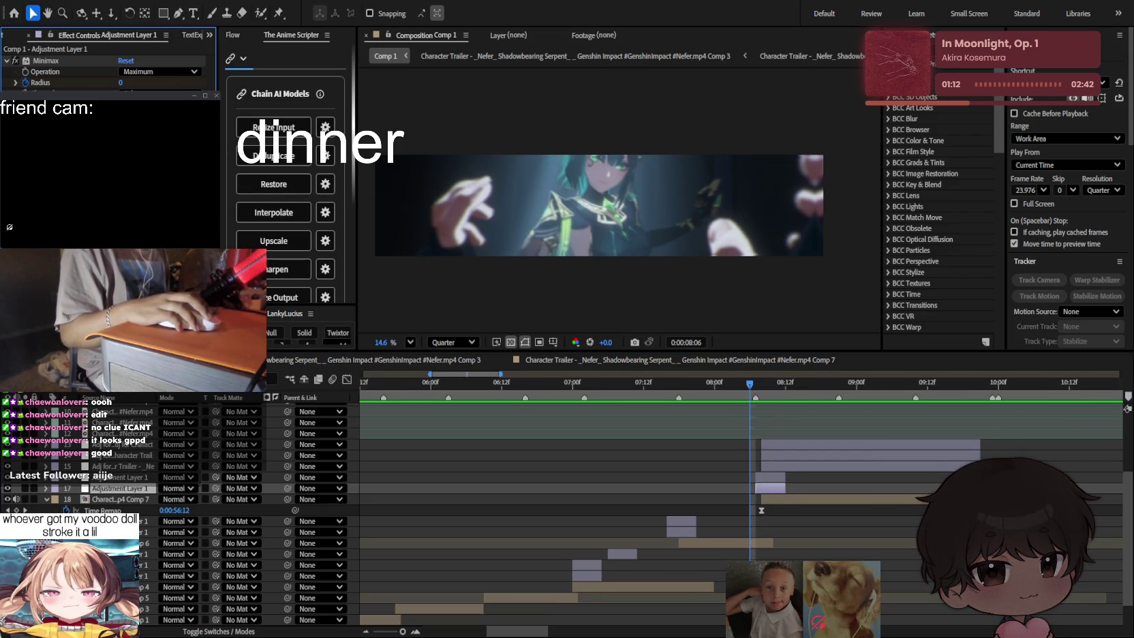
Step: Duplicate the short adjustment clip at 7:19 and delete Minimax from the copy
left_click_drag(749, 384, 671, 415)
left_click(677, 523)
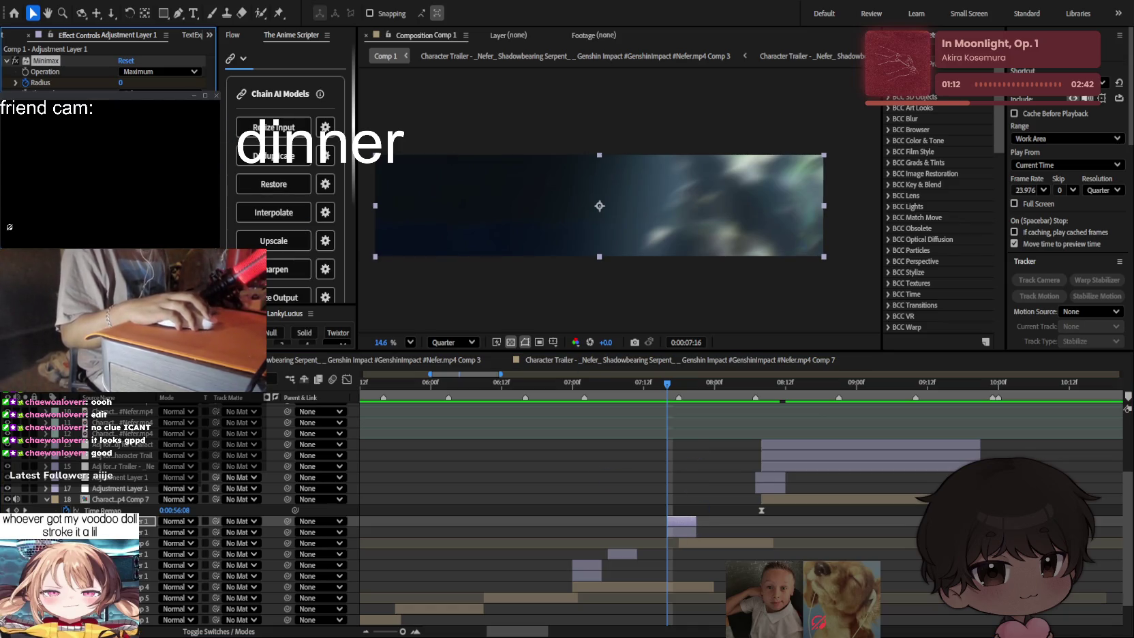
key("Page_Down")
key("Page_Down")
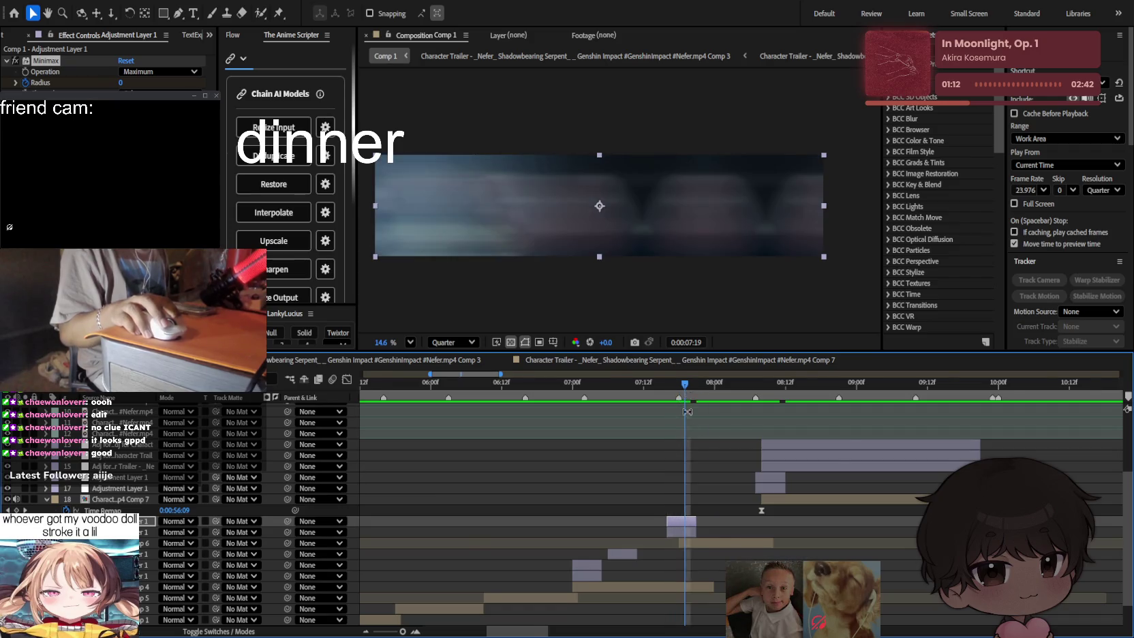
scroll(682, 477, "up", 3)
left_click(748, 522)
key("ctrl+d")
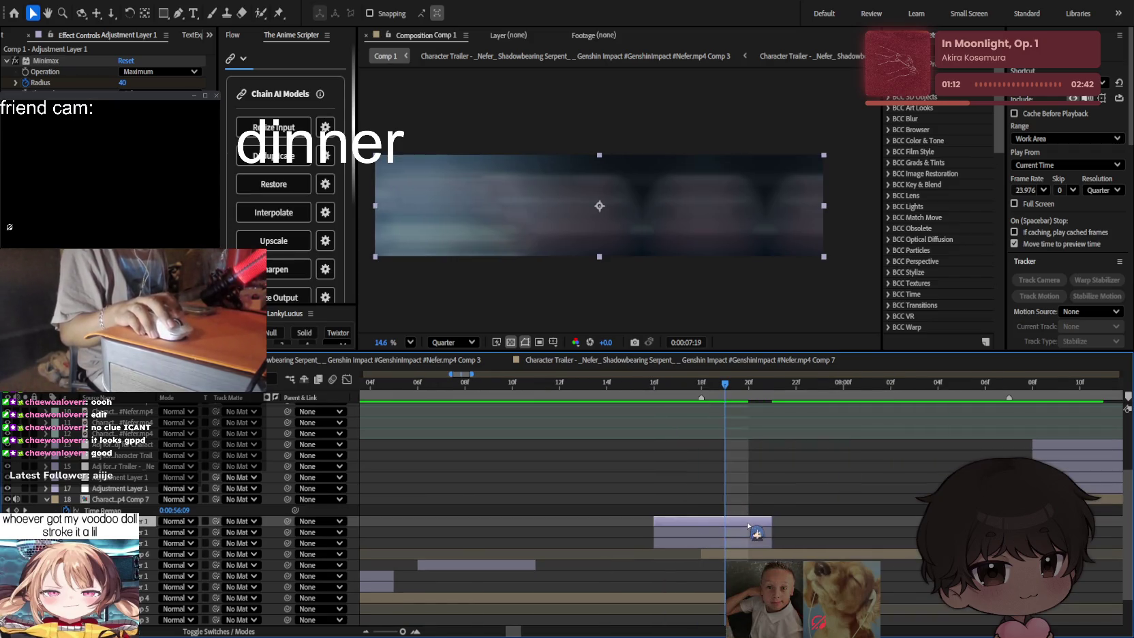
key("Delete")
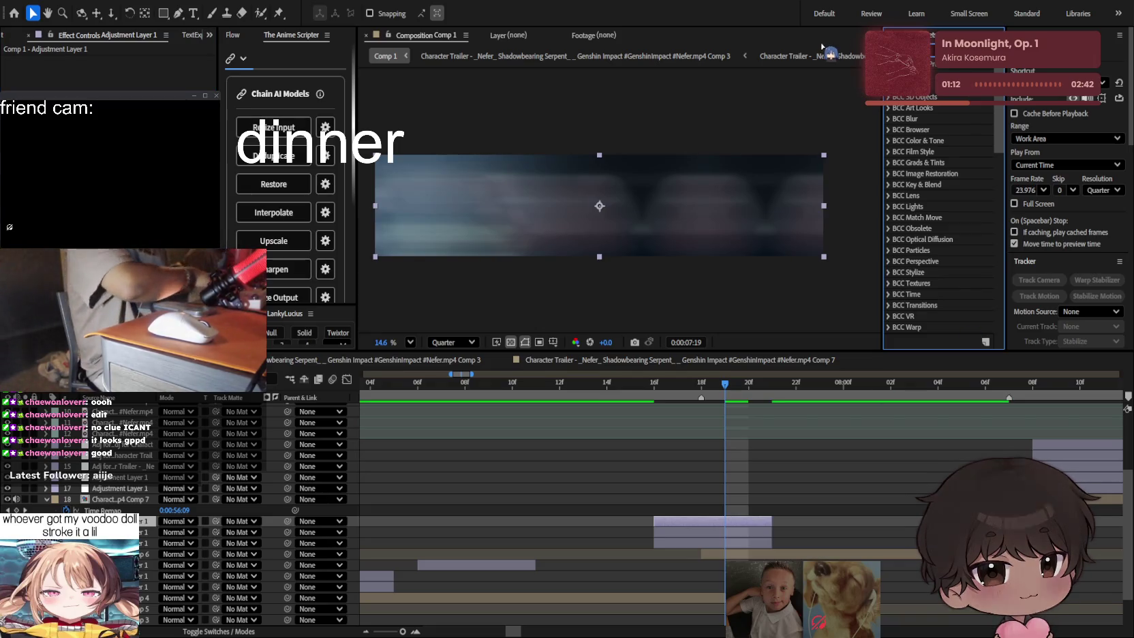
Step: Apply Exposure to the adjustment layer and keyframe it to 4.37 at 7:18
type("exposure")
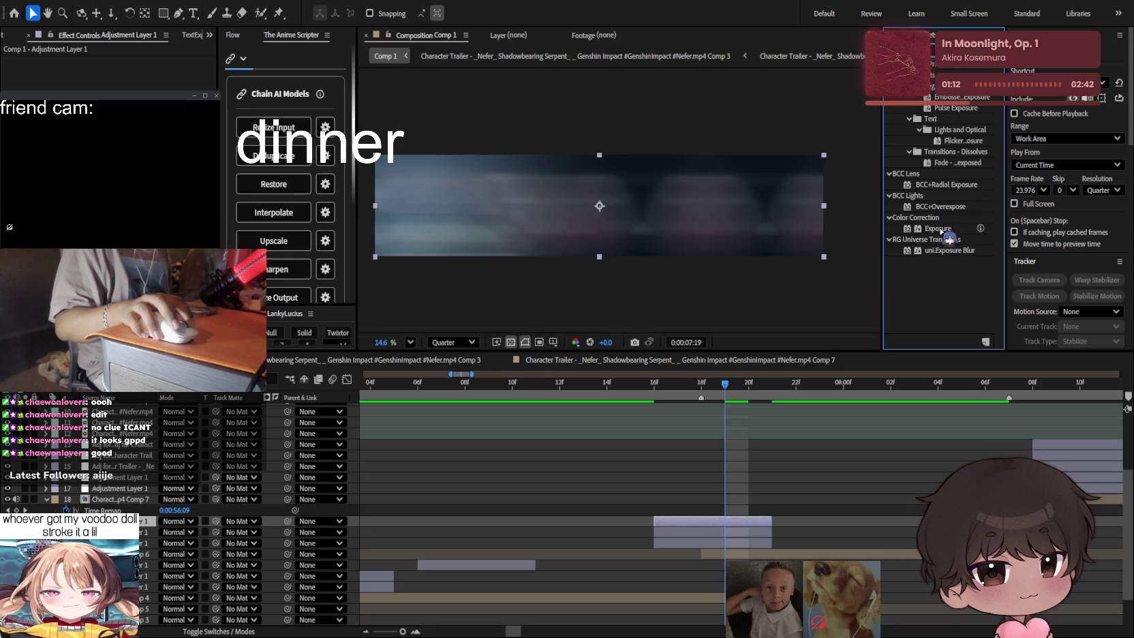
left_click_drag(949, 239, 726, 520)
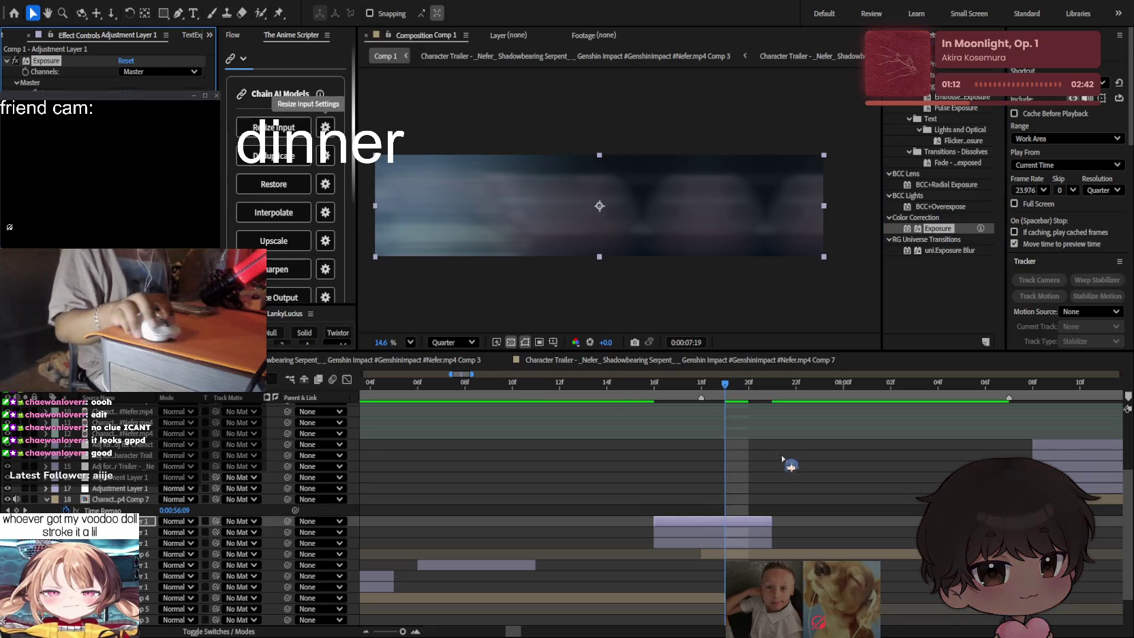
left_click_drag(724, 383, 701, 384)
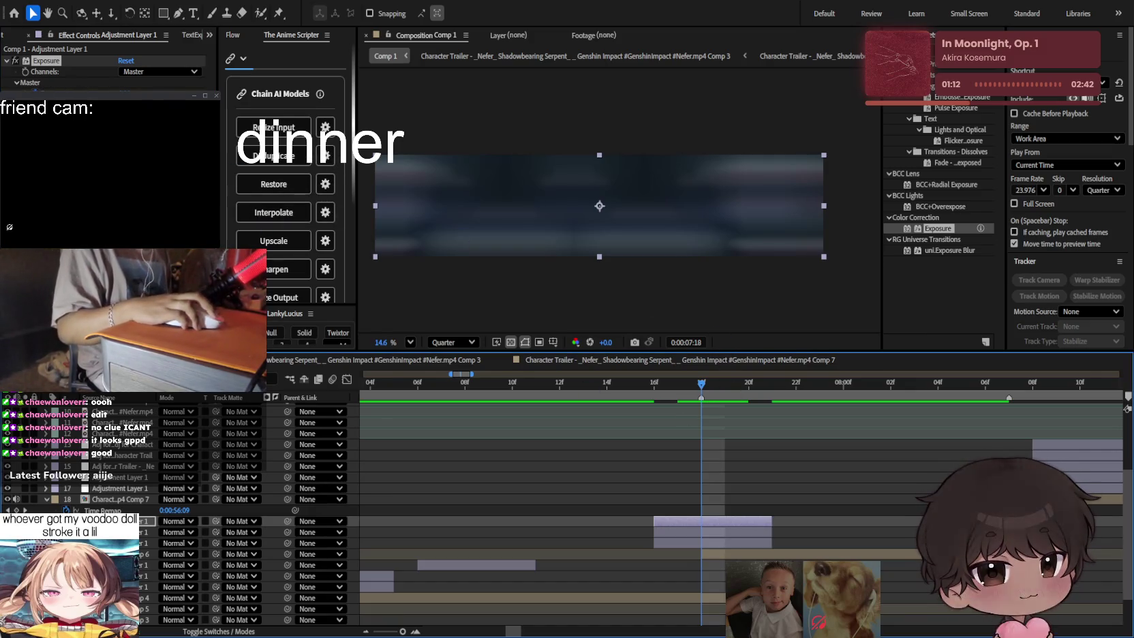
left_click(738, 386)
left_click_drag(165, 575, 806, 422)
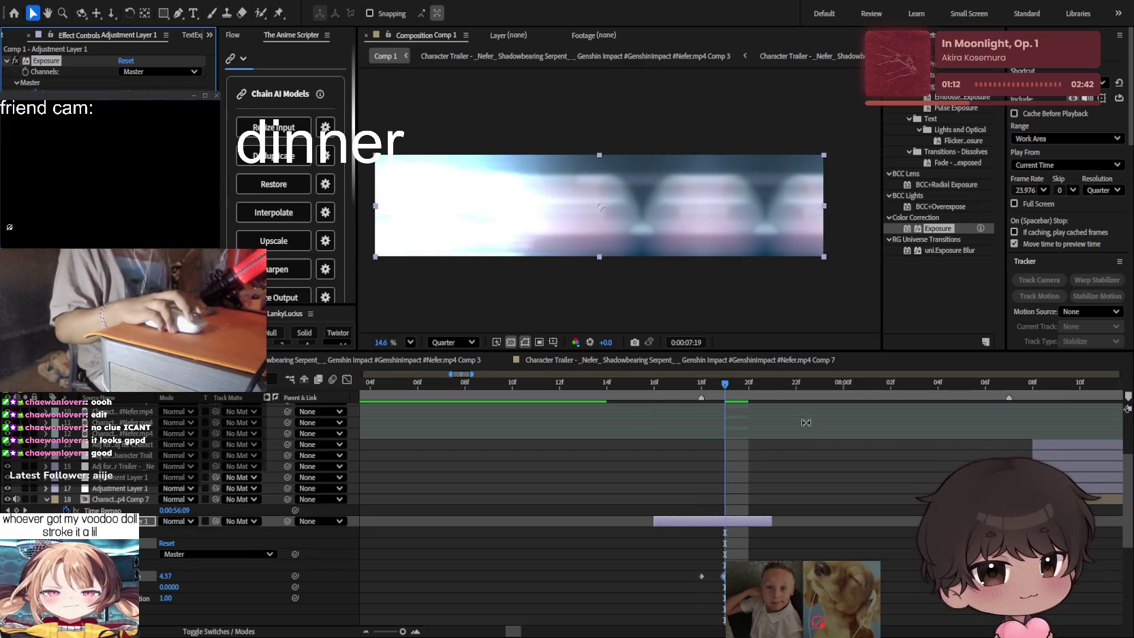
Step: Lower the exposure to 1.96 at 7:21 and preview the blurred section
left_click(772, 384)
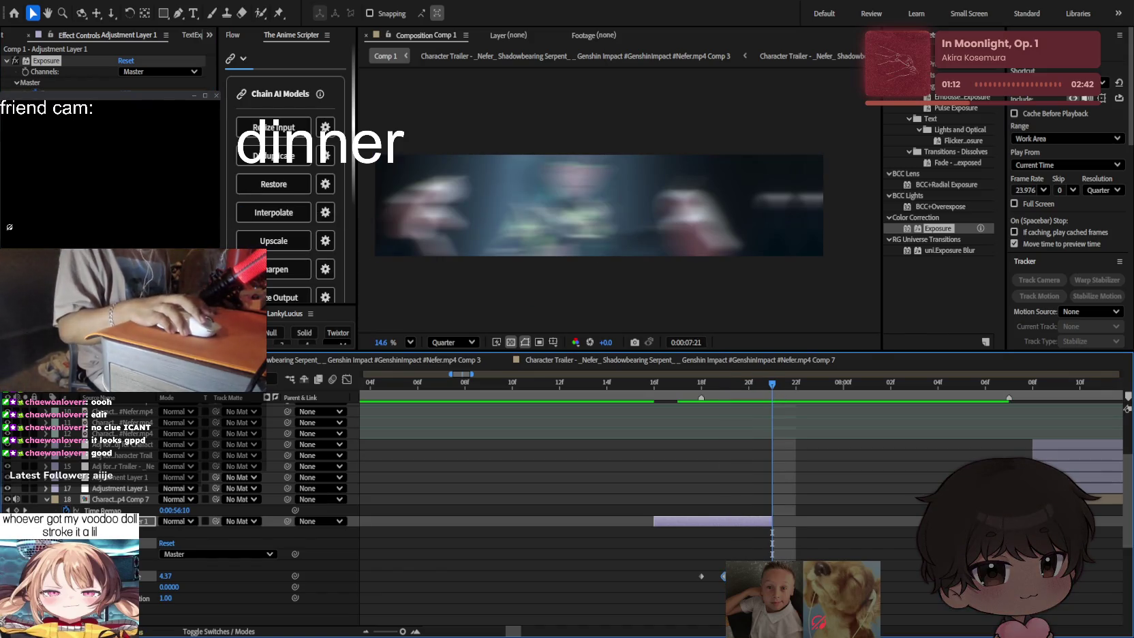
left_click(102, 81)
left_click_drag(166, 575, 136, 576)
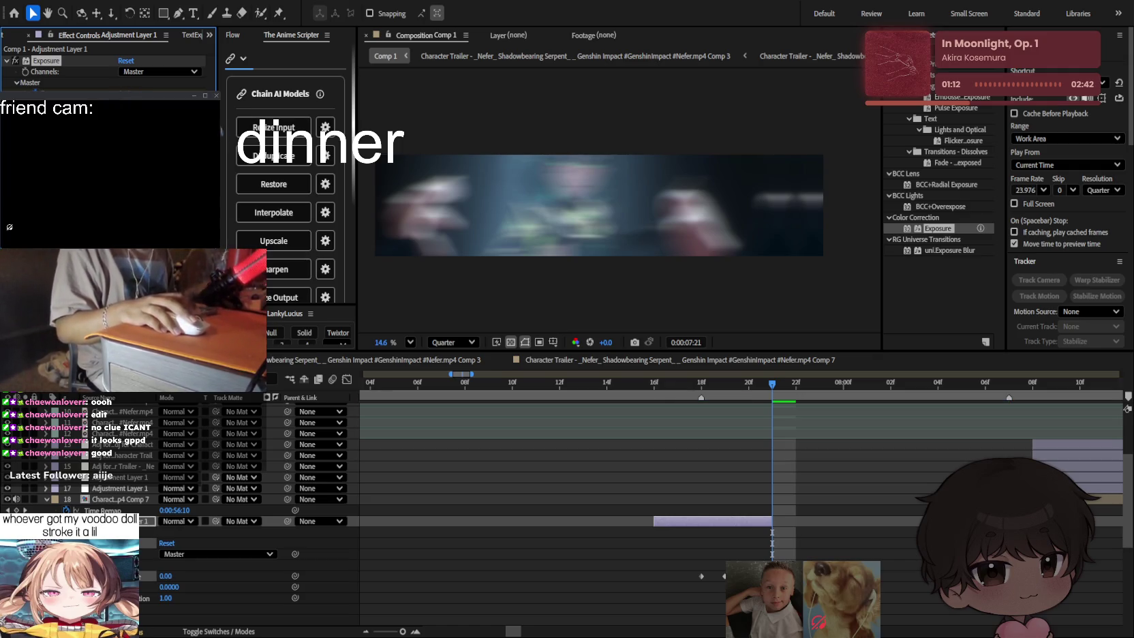
key("space")
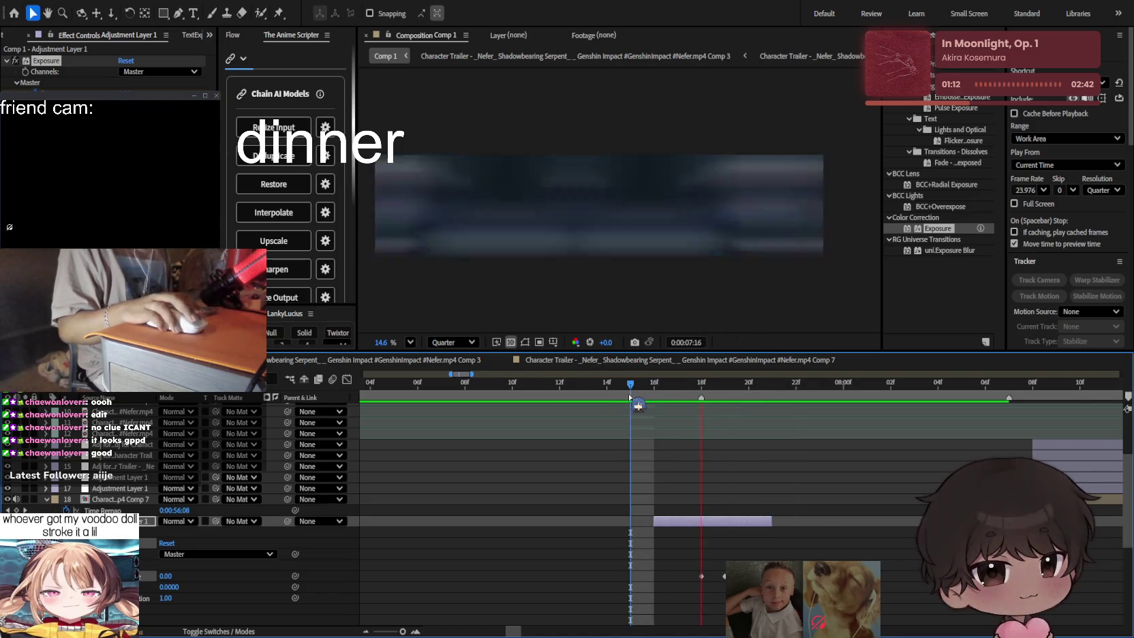
scroll(752, 443, "down", 3, "alt")
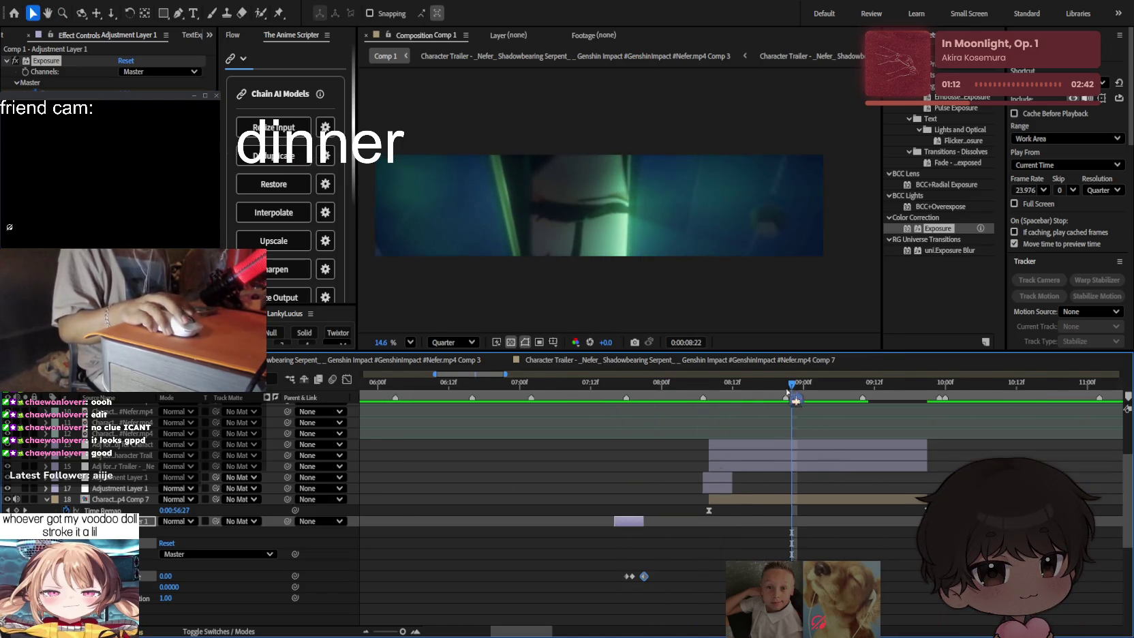
Step: Replay from 8 seconds, collapse the Exposure properties with U, and quit After Effects
left_click_drag(788, 393, 734, 394)
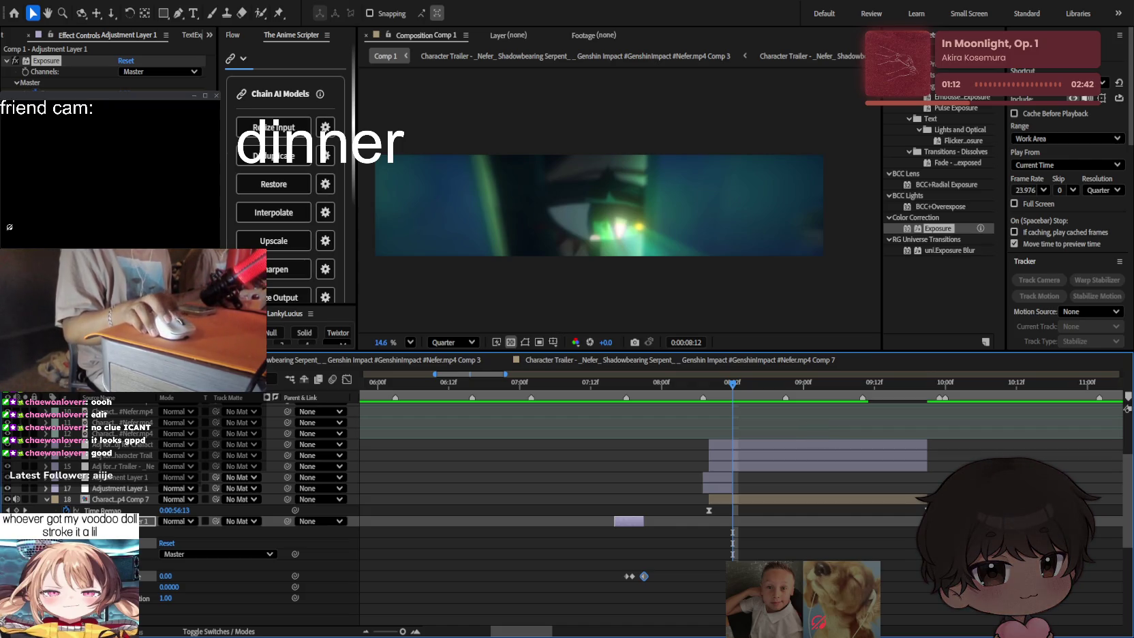
key("space")
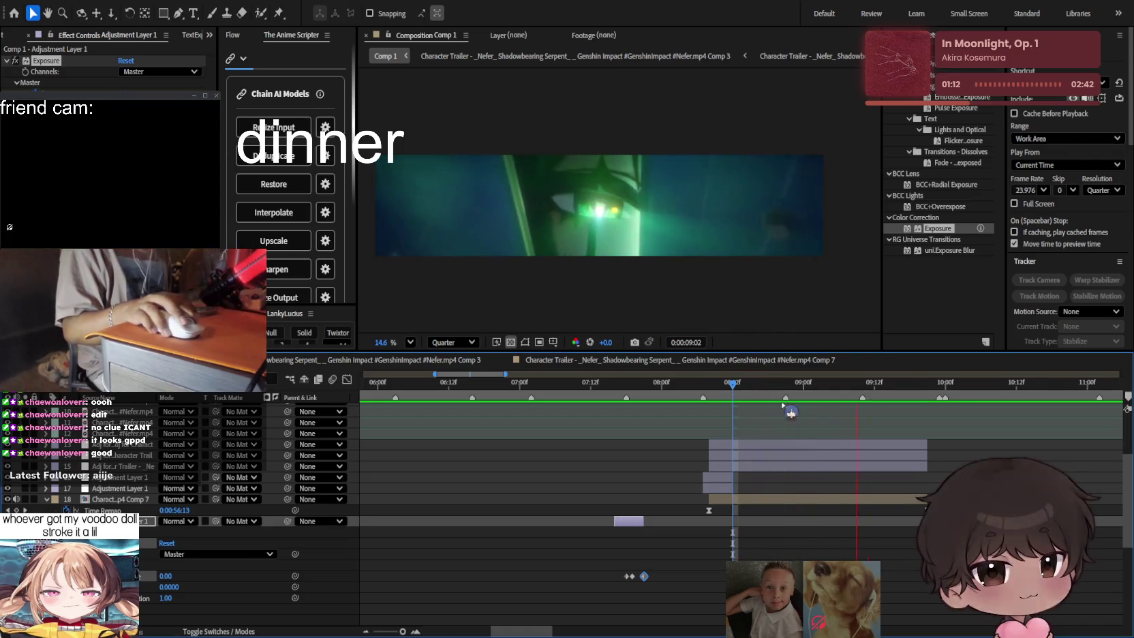
scroll(906, 423, "up", 2)
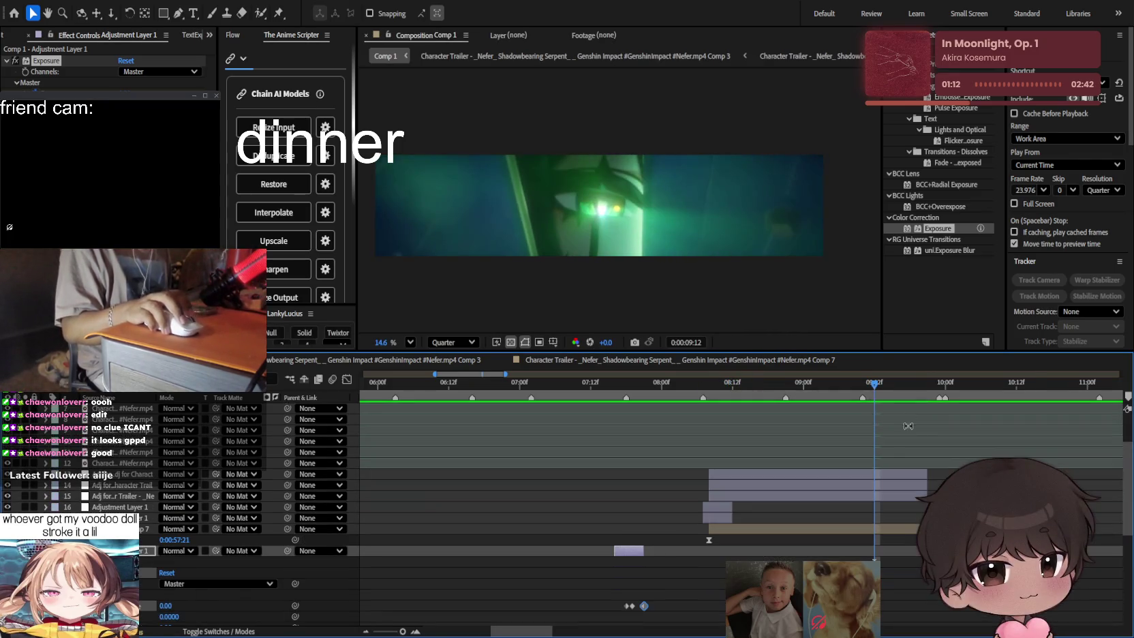
key("u")
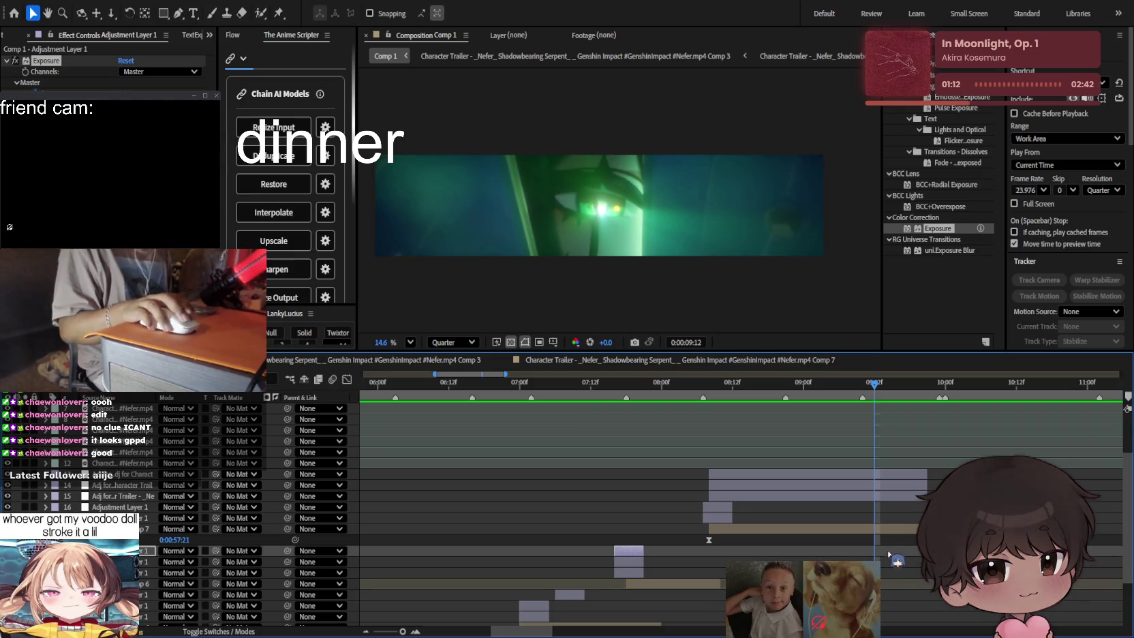
scroll(852, 395, "down", 3)
left_click_drag(723, 385, 707, 381)
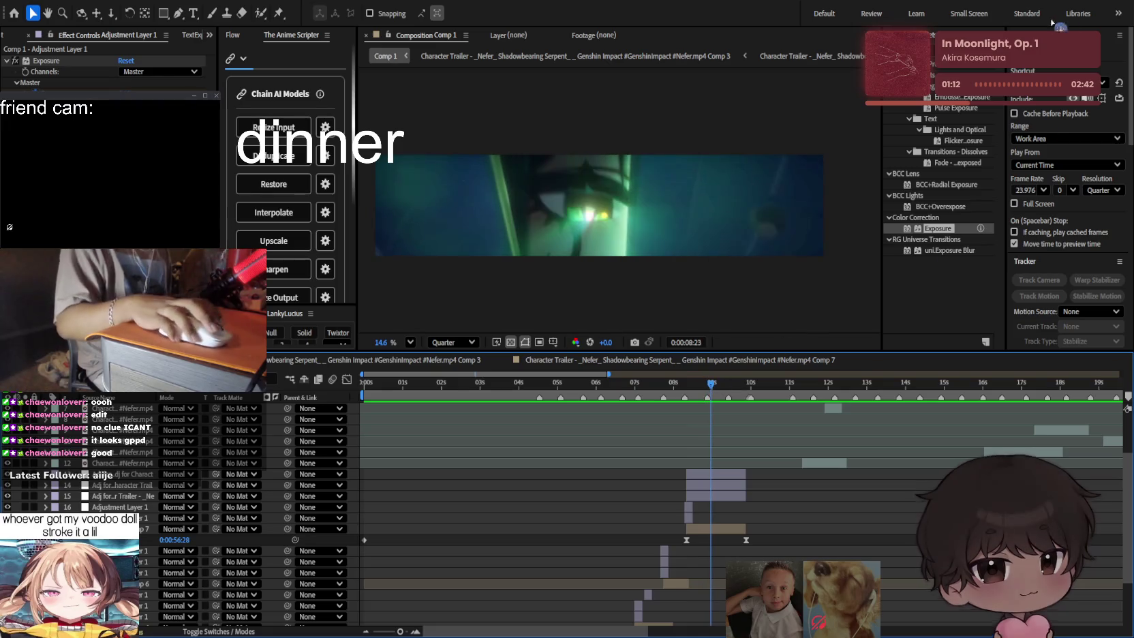
key("ctrl+q")
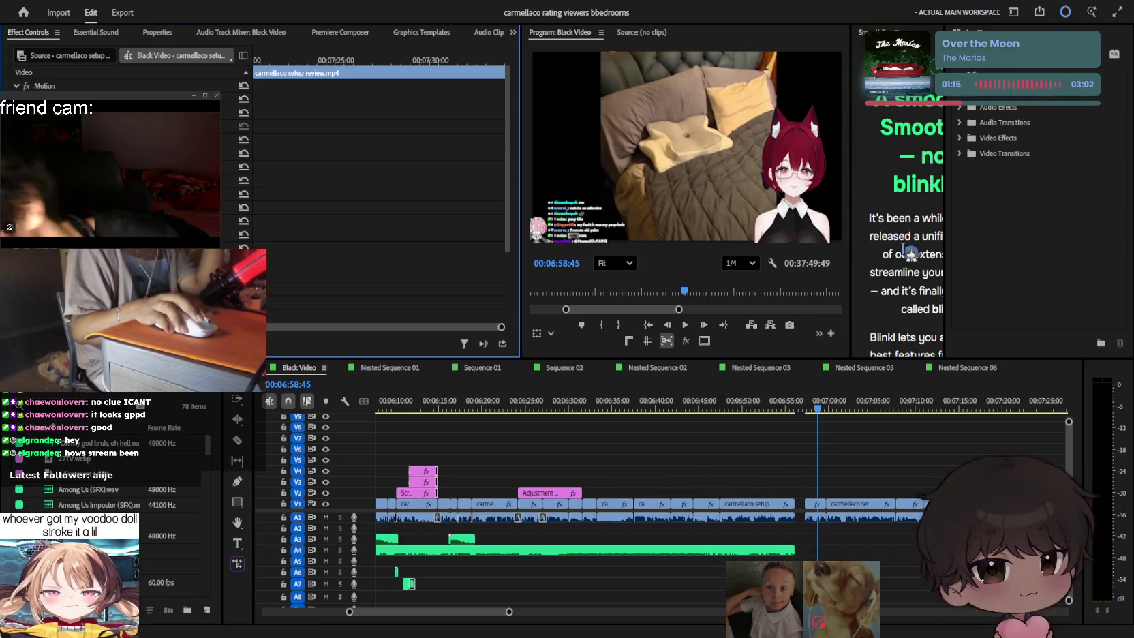
Step: Open the current Smoothify curve editor and widen its panel beside the program view
left_click(903, 249)
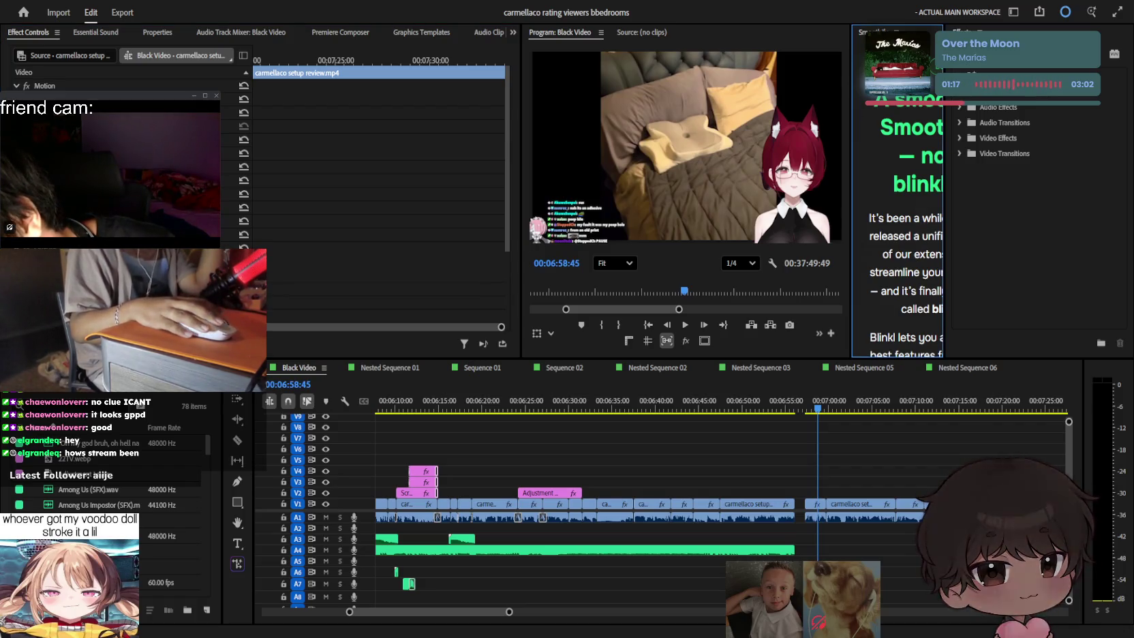
key("grave")
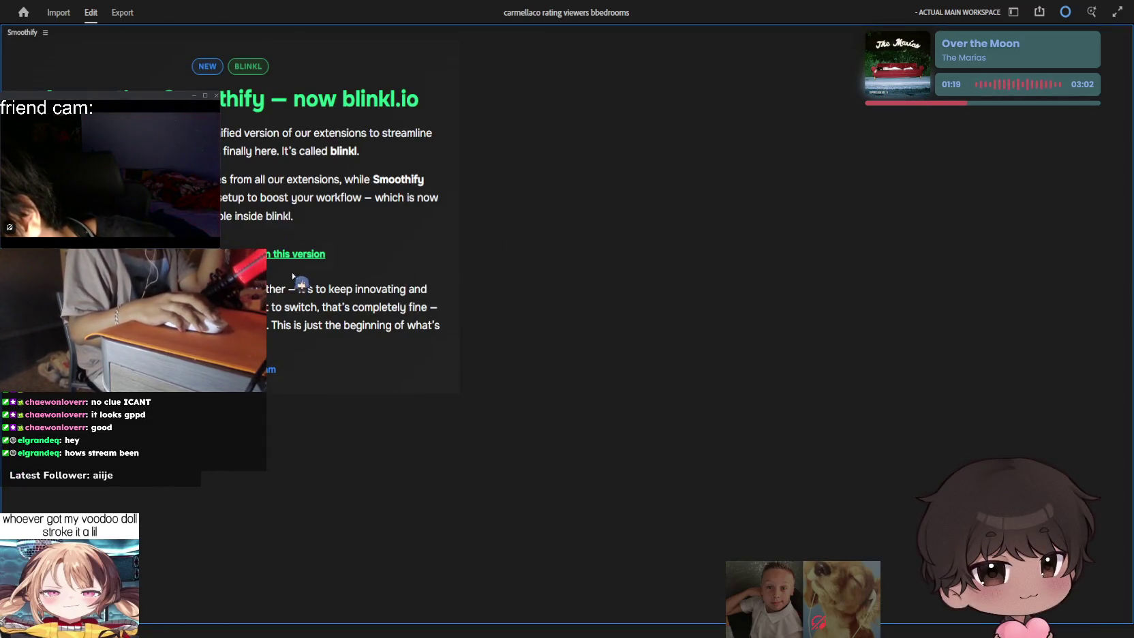
left_click(297, 254)
key("grave")
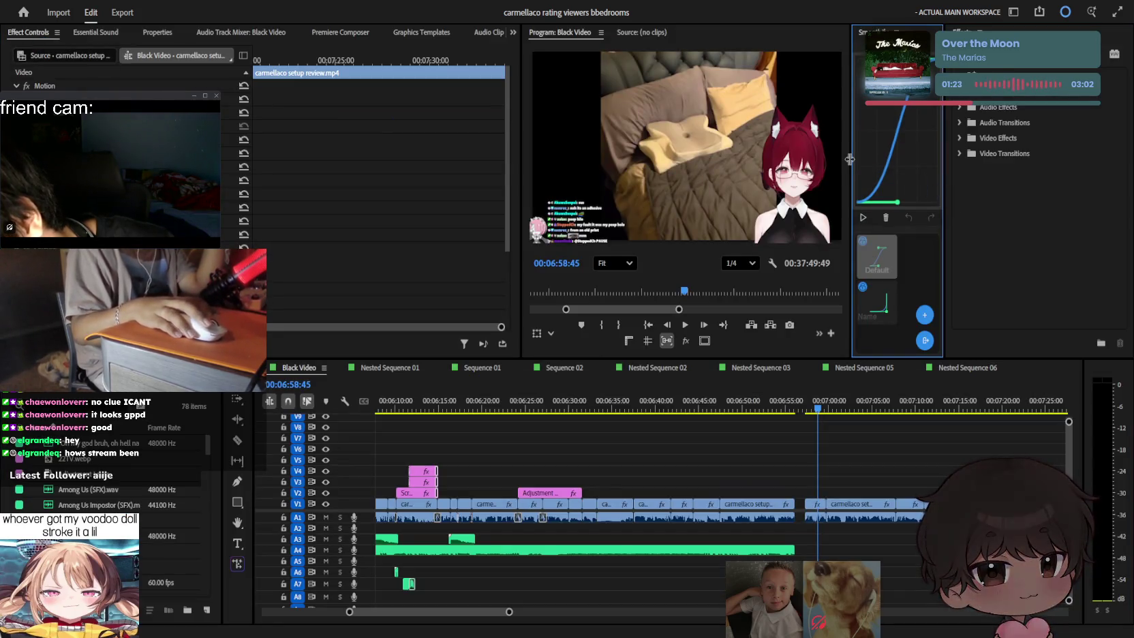
left_click_drag(850, 159, 830, 160)
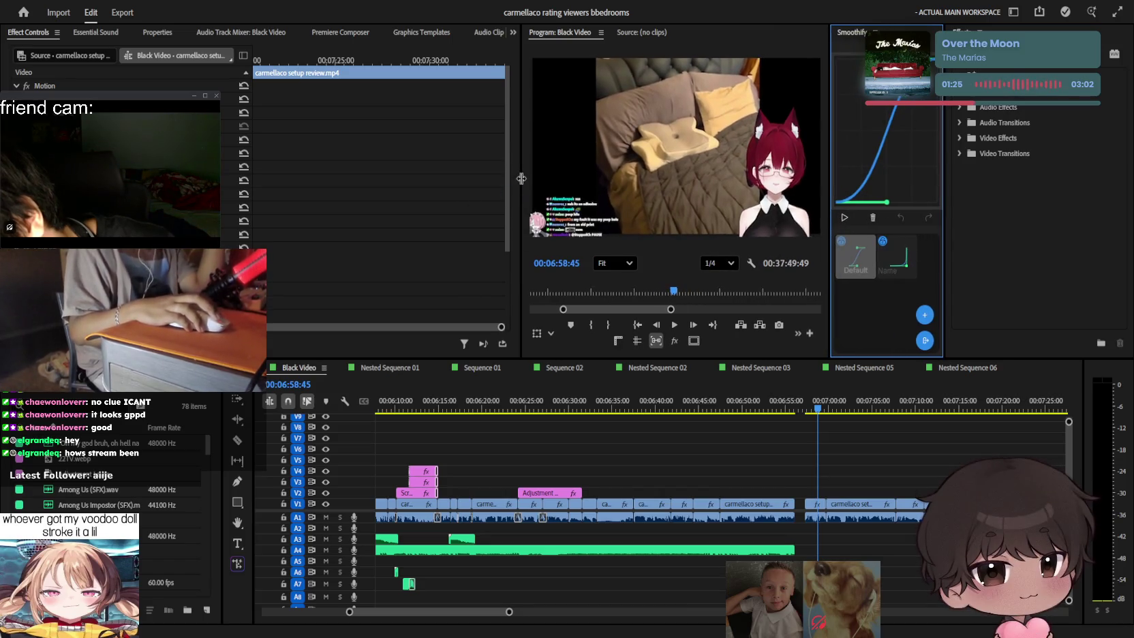
left_click_drag(522, 181, 513, 183)
left_click(808, 422)
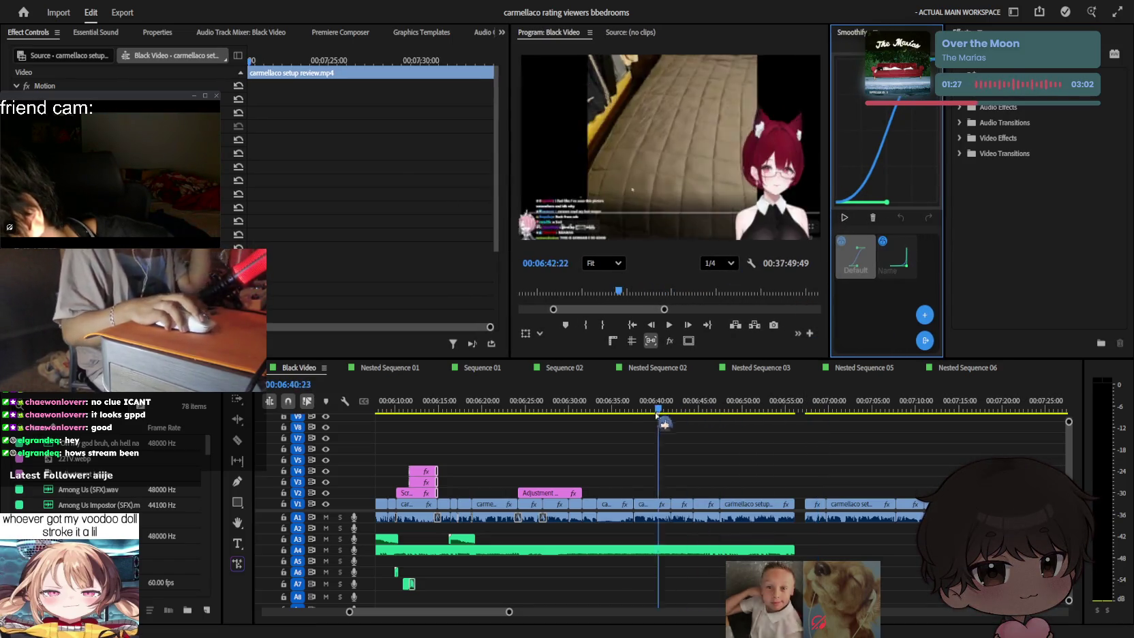
Step: Play the Black Video sequence briefly from the six-minute mark
scroll(759, 427, "down", 3)
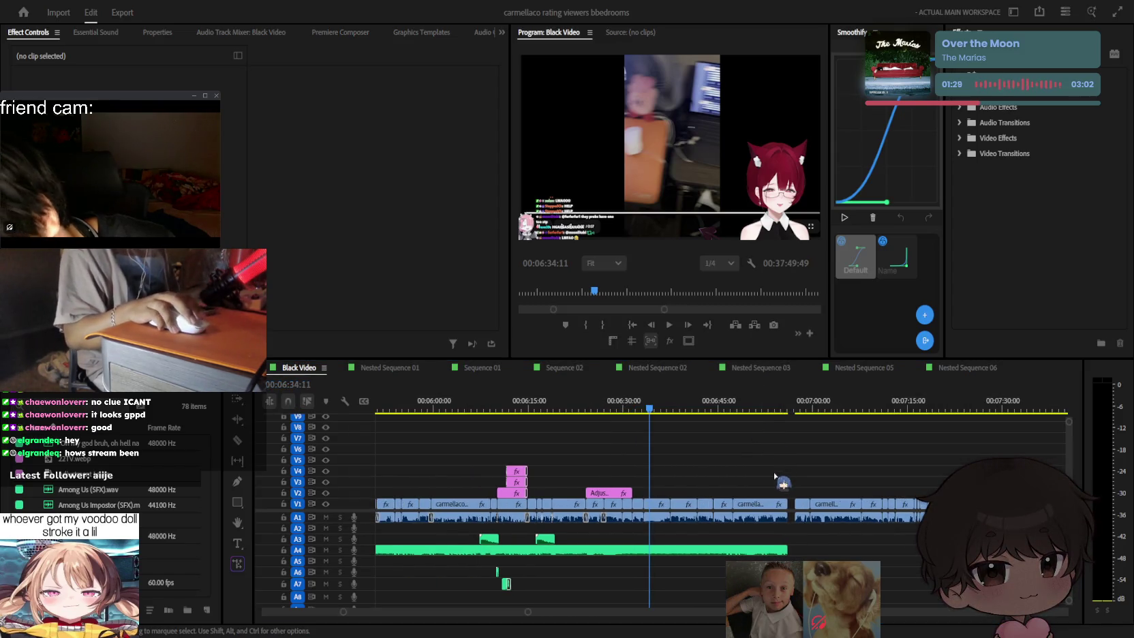
scroll(776, 477, "down", 2)
scroll(749, 463, "down", 1)
left_click(628, 409)
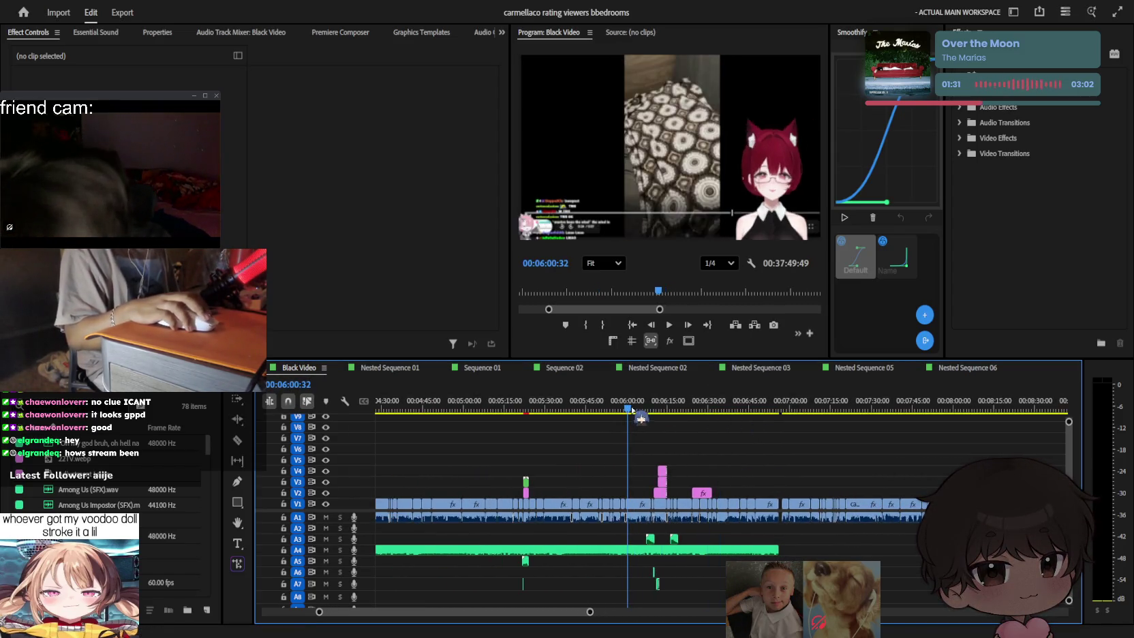
scroll(640, 436, "up", 1)
key("space")
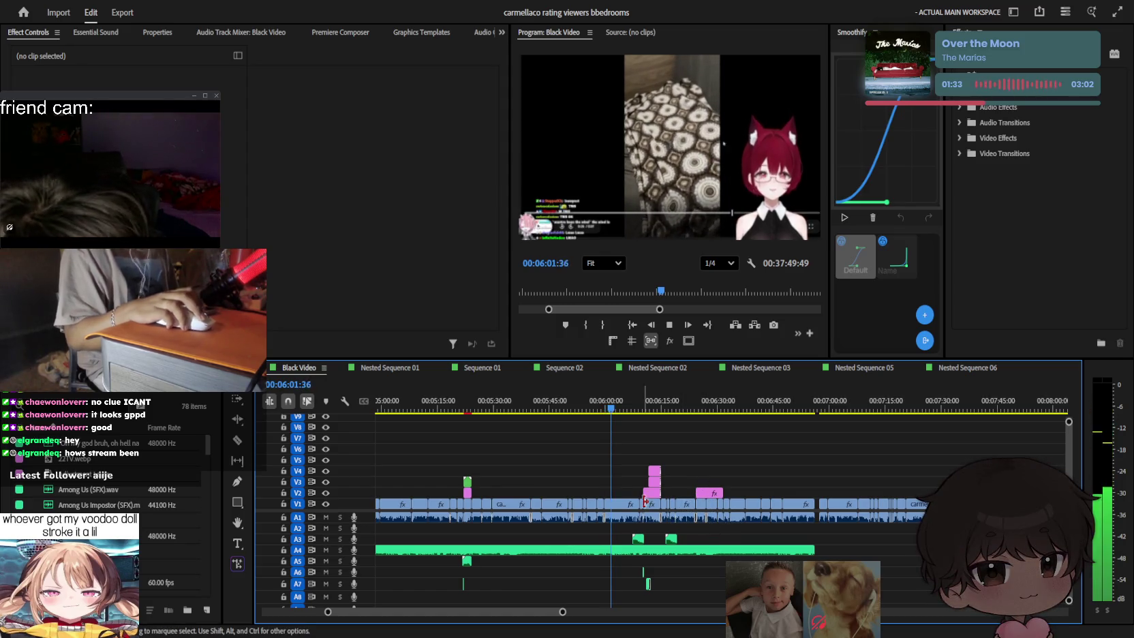
key("Up")
key("Up")
key("Up")
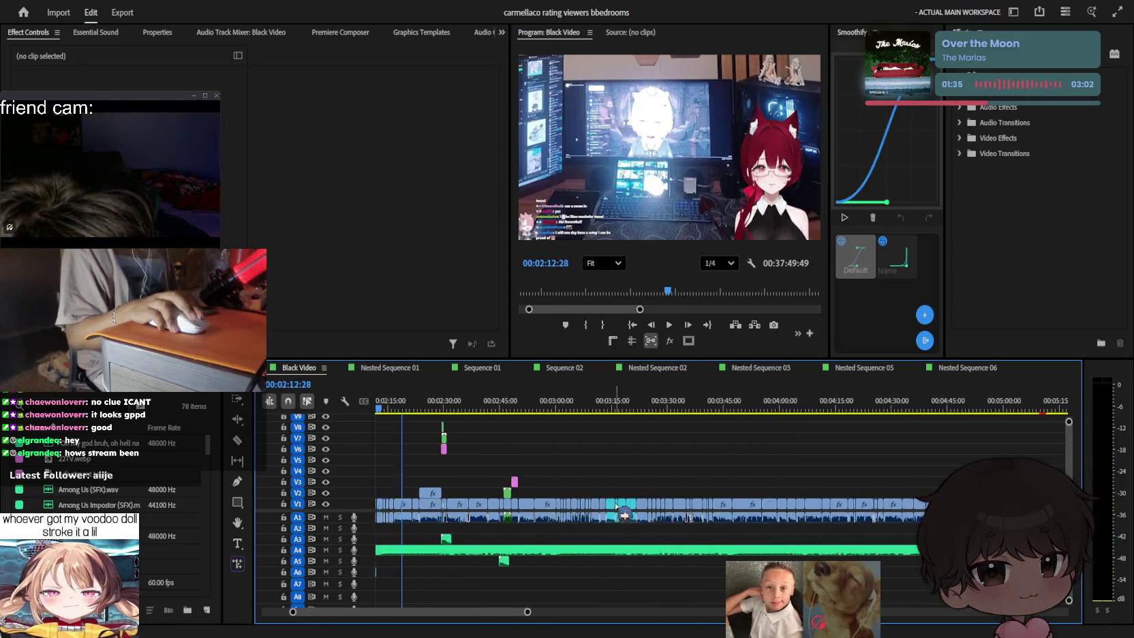
Step: Fit the whole sequence in the timeline and play it from the start
key("backslash")
key("Home")
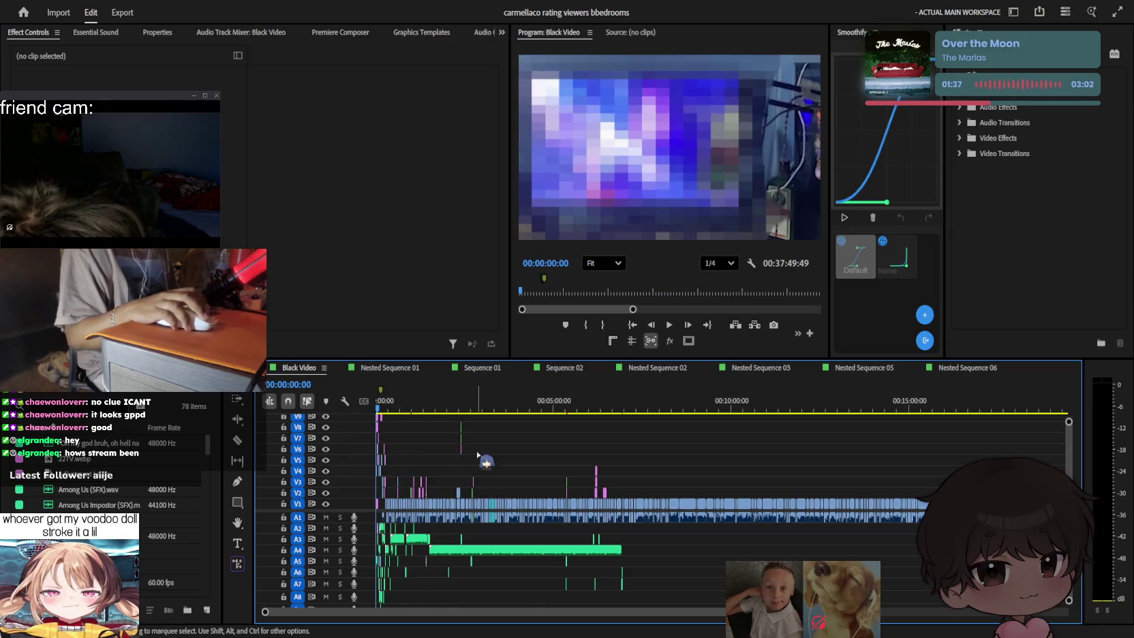
scroll(465, 482, "up", 2)
key("space")
key("space")
scroll(339, 605, "down", 3)
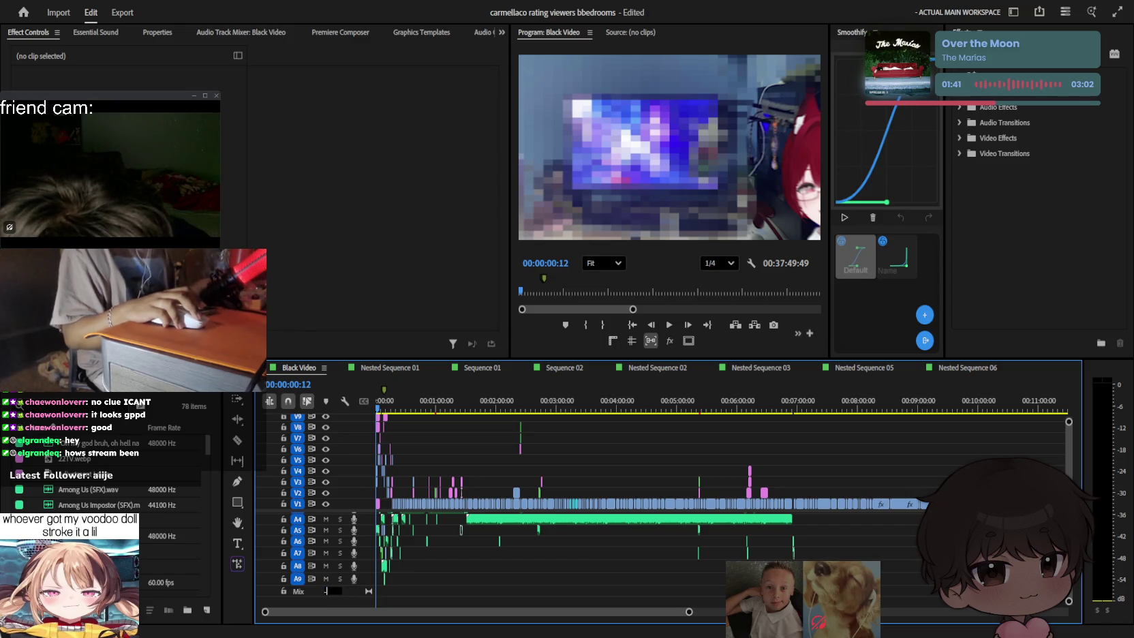
key("space")
scroll(483, 529, "up", 2)
scroll(483, 529, "up", 2)
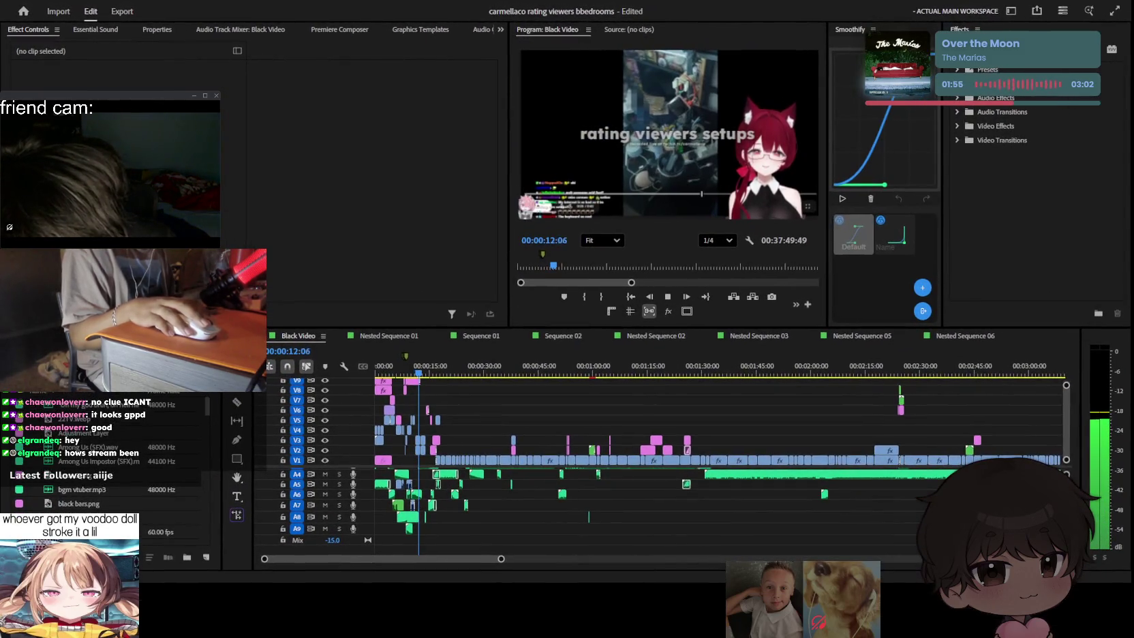
left_click(759, 451)
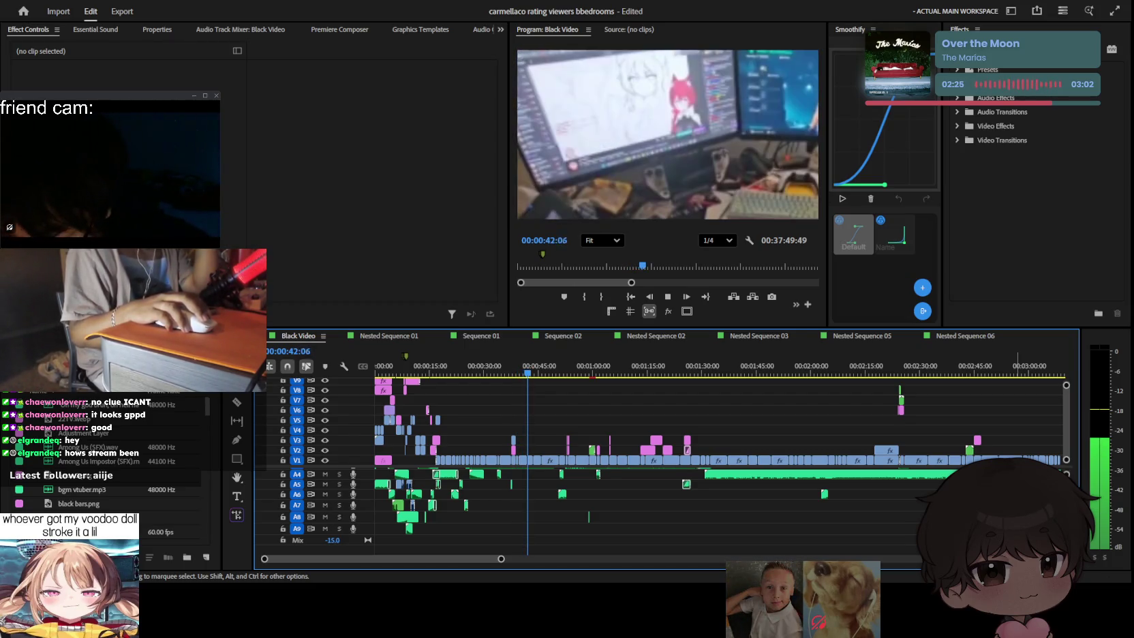
Step: Zoom the timeline in around 41 seconds and stop playback at 00:00:42:18
key("space")
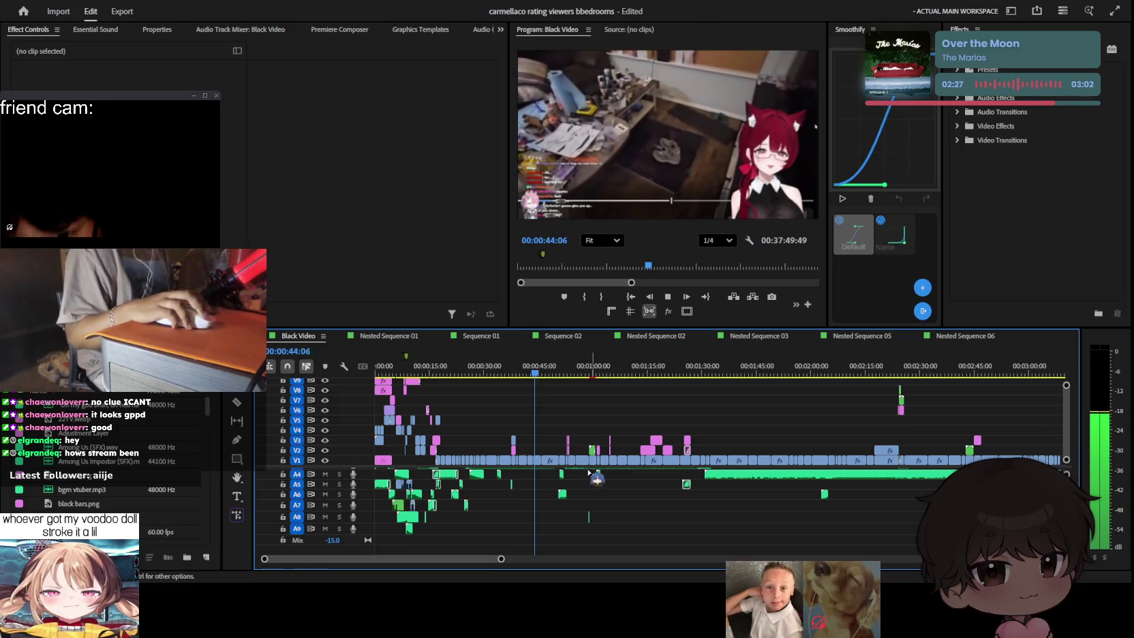
key("=")
key("=")
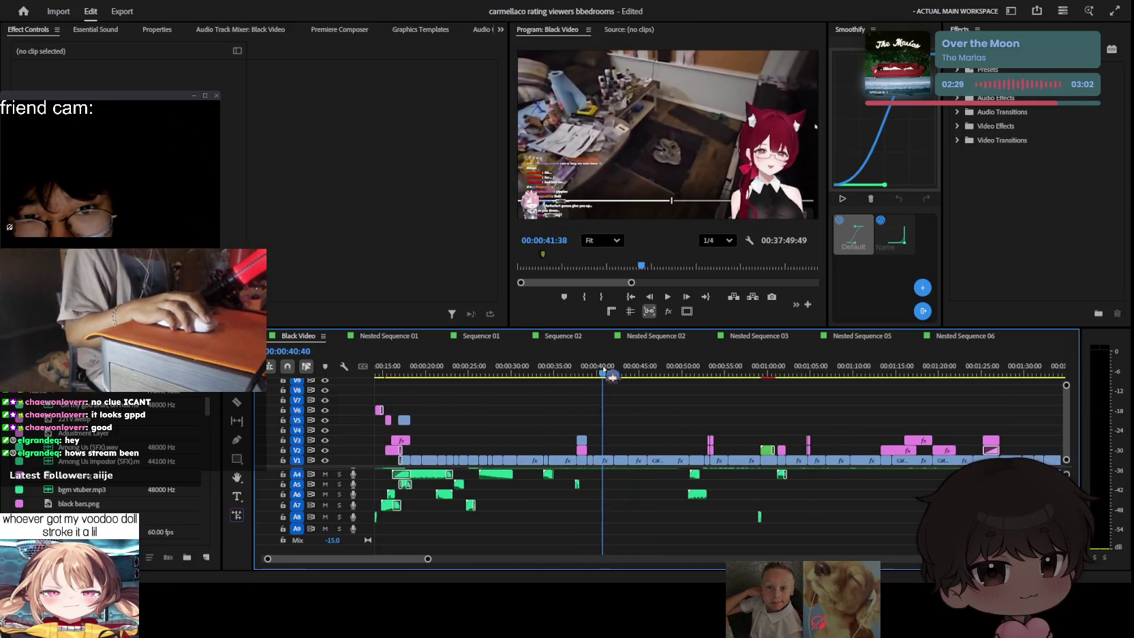
key("=")
key("=")
key("space")
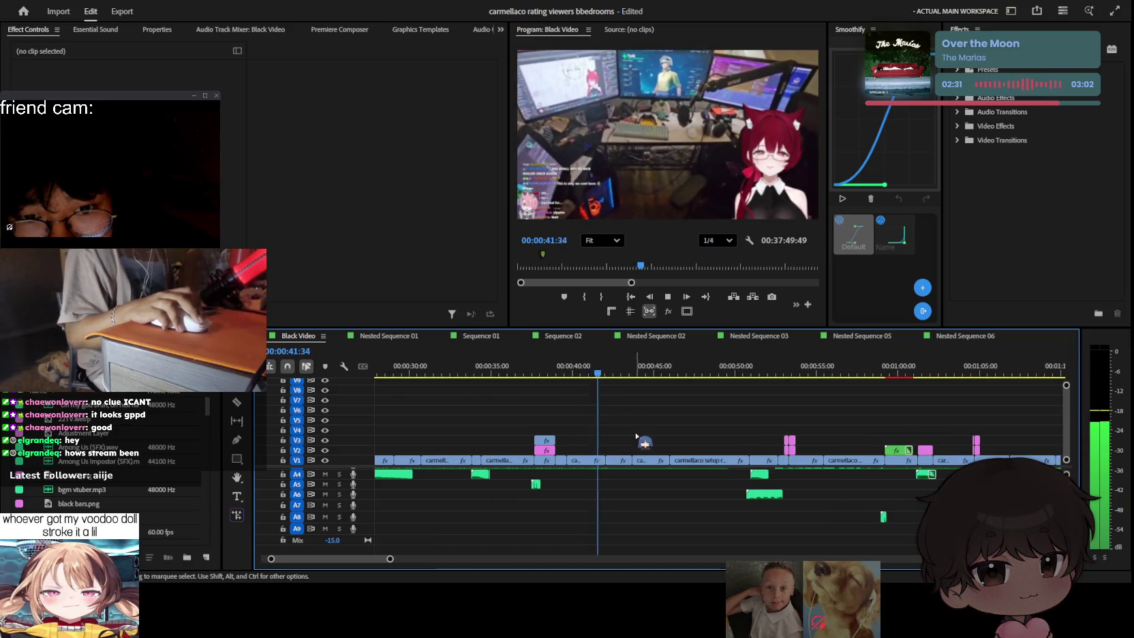
key("space")
key("=")
key("=")
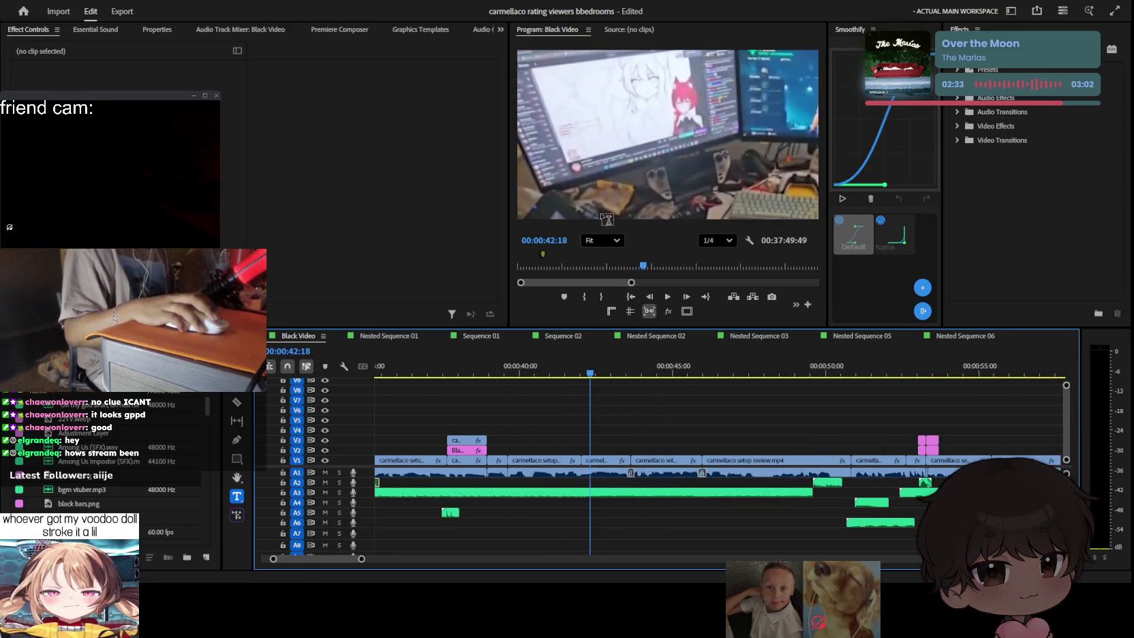
Step: Correct the caption text so it reads 'twitch.tv/carmellaco'
left_click(633, 139)
type("twitch.v")
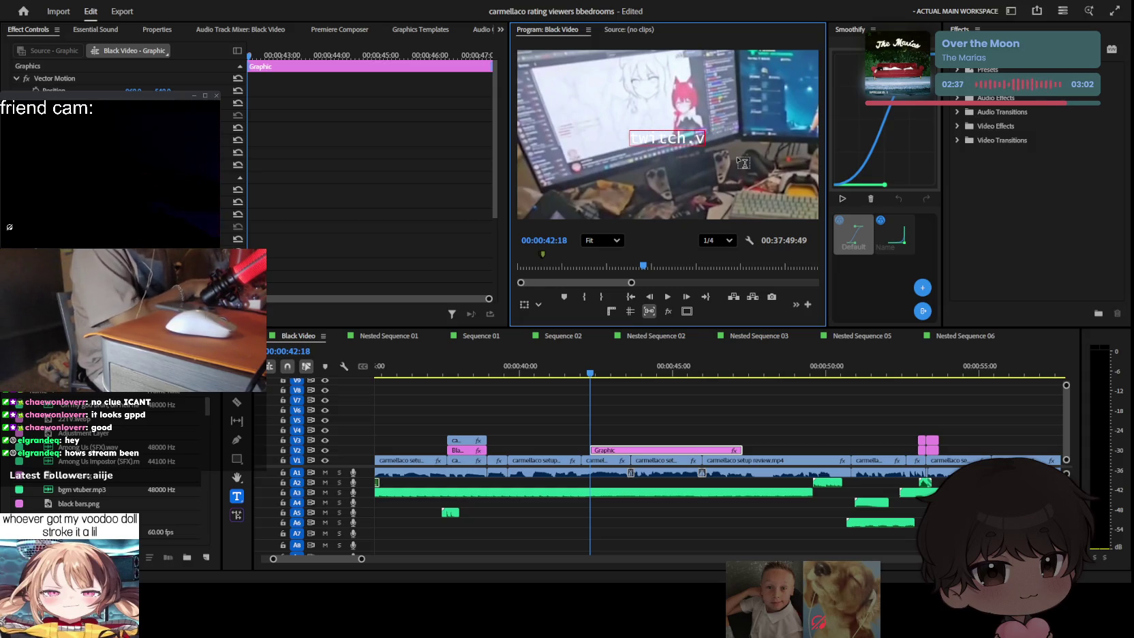
key("BackSpace")
type("tv/")
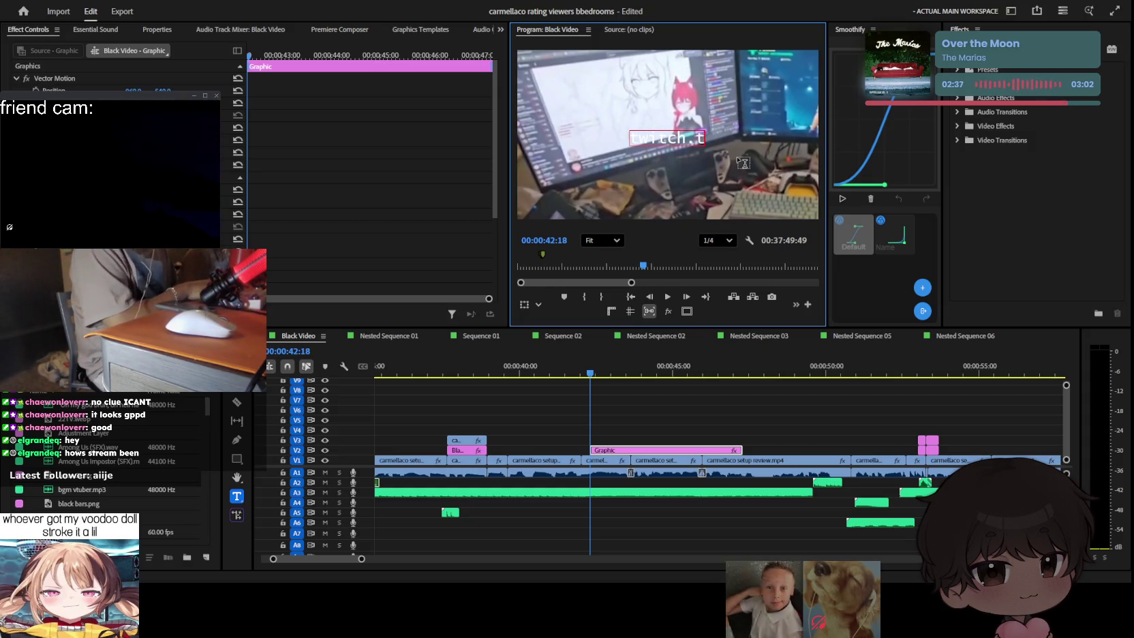
type("carmel")
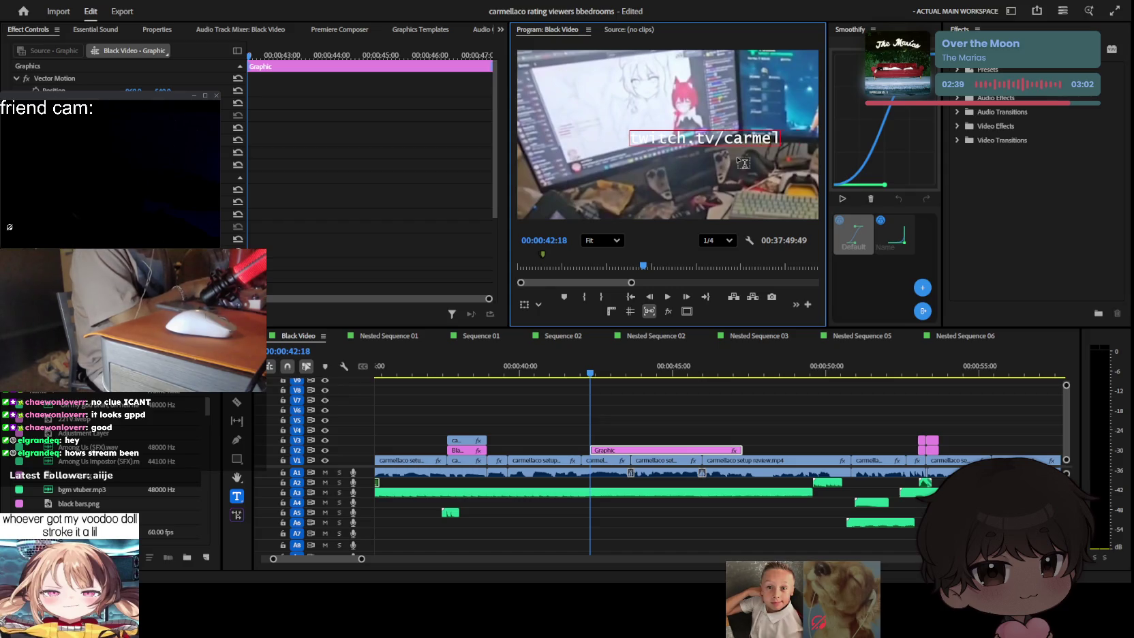
type("laco")
key("ctrl+a")
Step: Adjust the caption's Font Size in Effect Controls, then deselect the clip
left_click(368, 170)
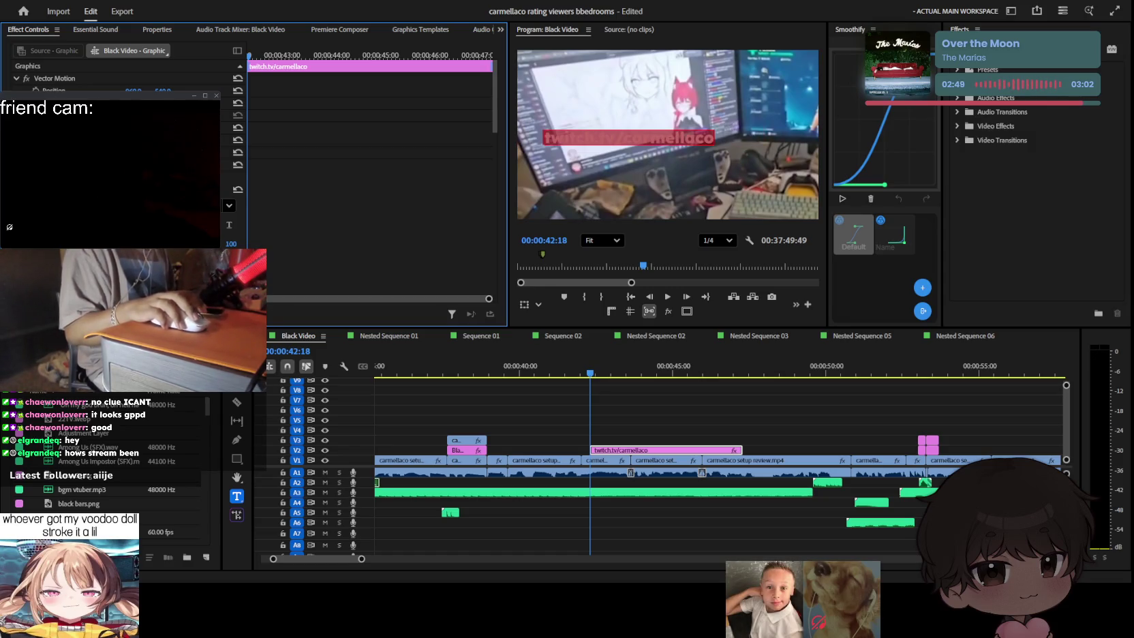
scroll(368, 170, "down", 3)
scroll(368, 171, "down", 2)
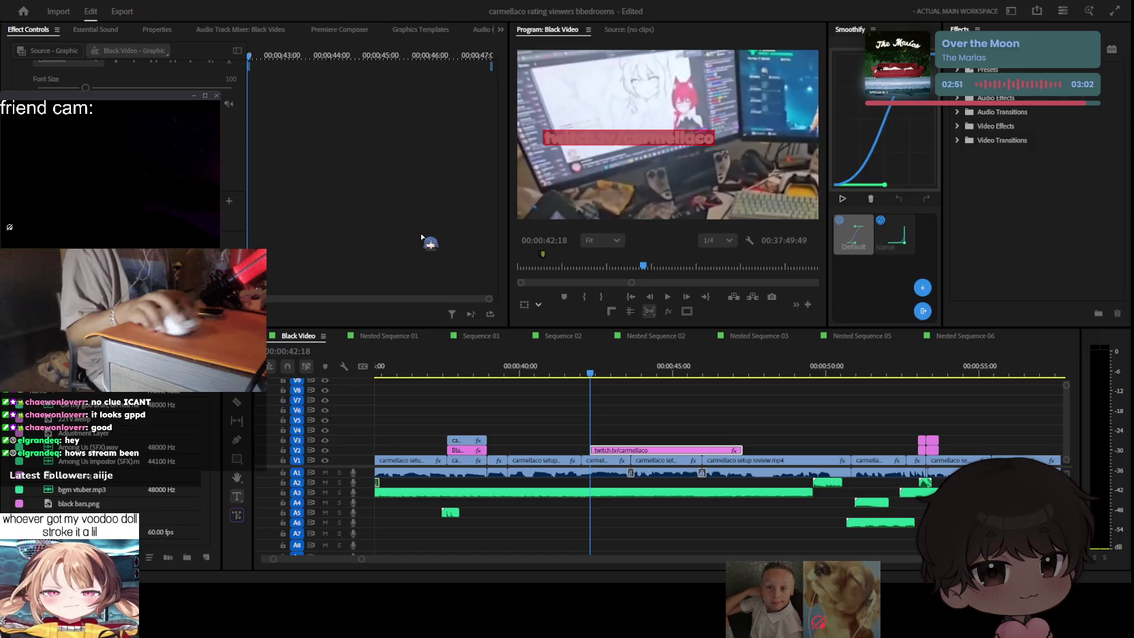
key("t")
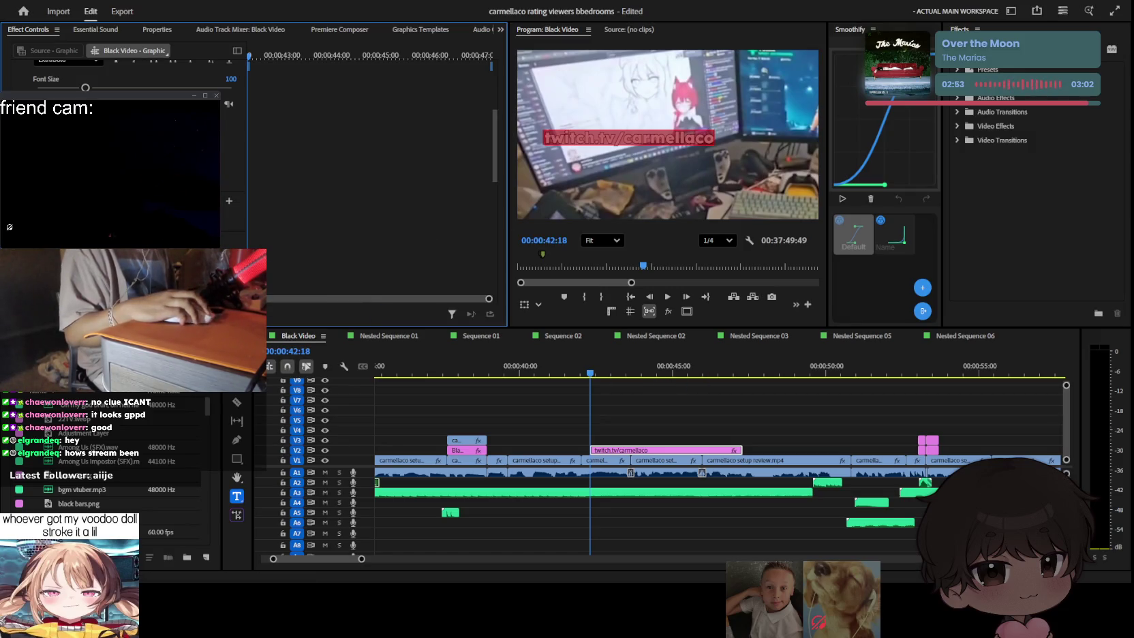
scroll(122, 171, "down", 1)
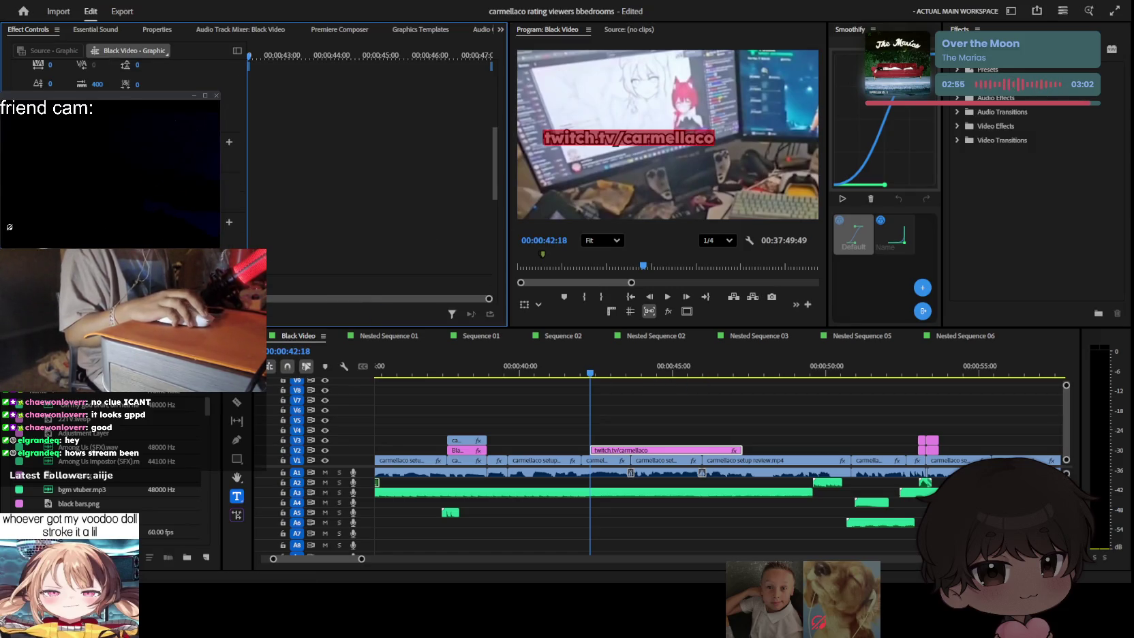
left_click(771, 432)
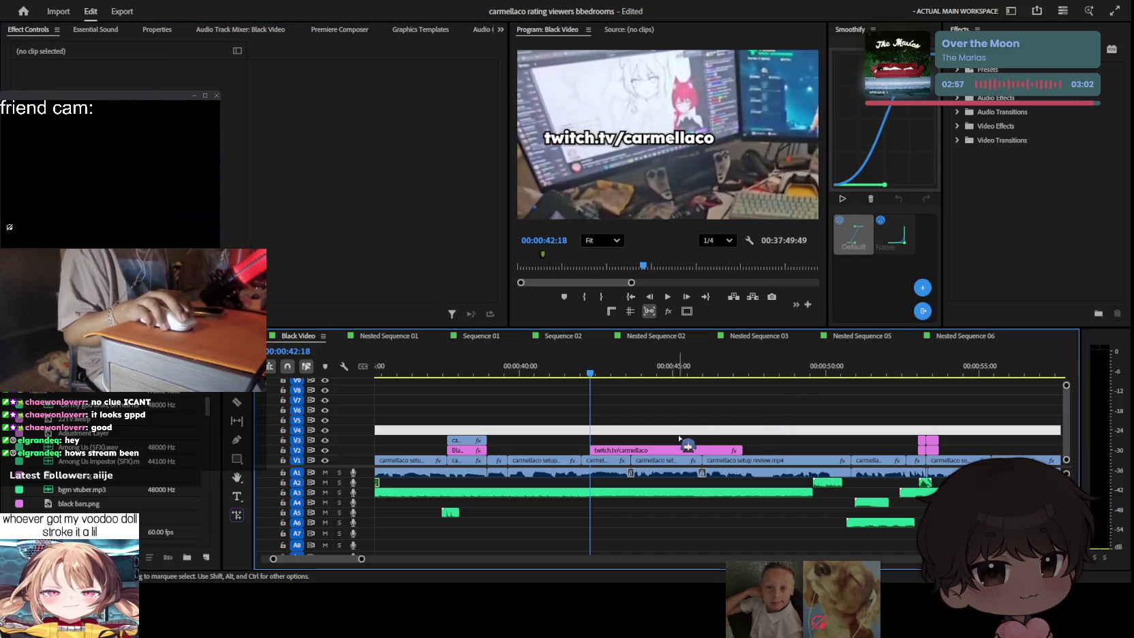
Step: Razor the twitch.tv caption on V2, delete its tail, and play back the shortened overlay
left_click(549, 368)
left_click_drag(647, 452, 638, 459)
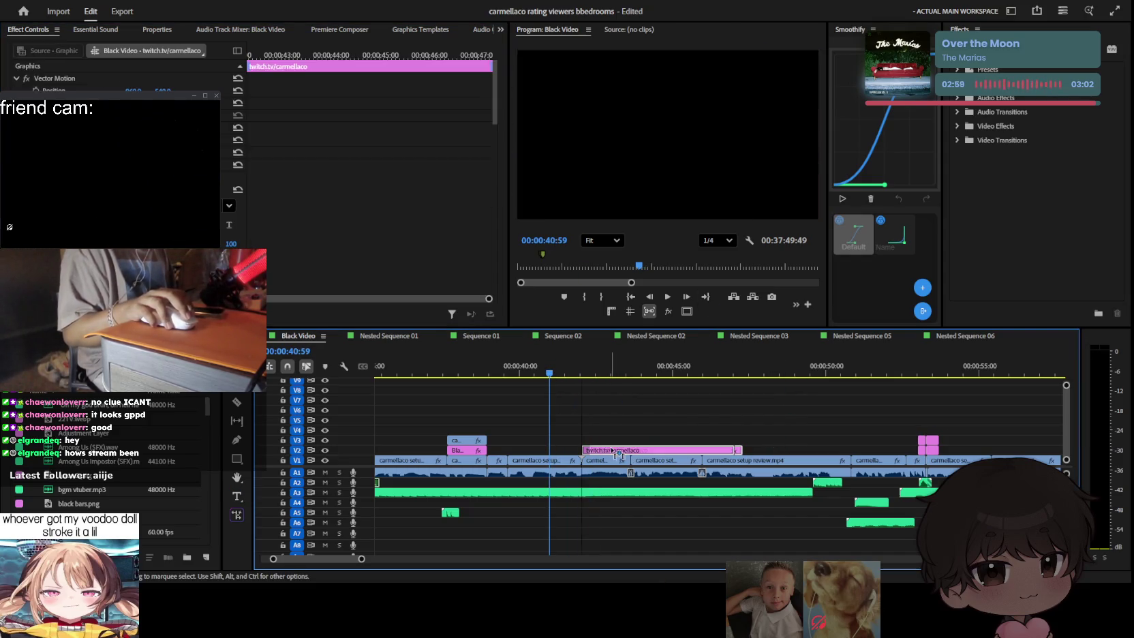
left_click(635, 451)
key("v")
left_click(638, 450)
key("Delete")
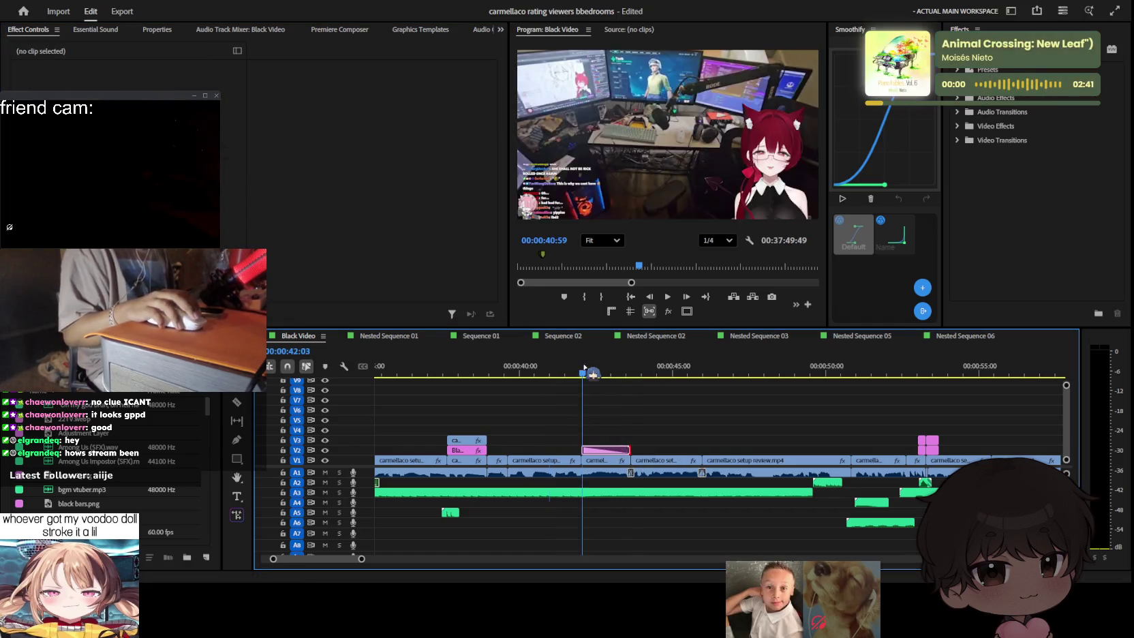
key("space")
Step: Try deleting the caption clip, undo it, then play on from about 51 seconds
scroll(610, 432, "up", 3, "alt")
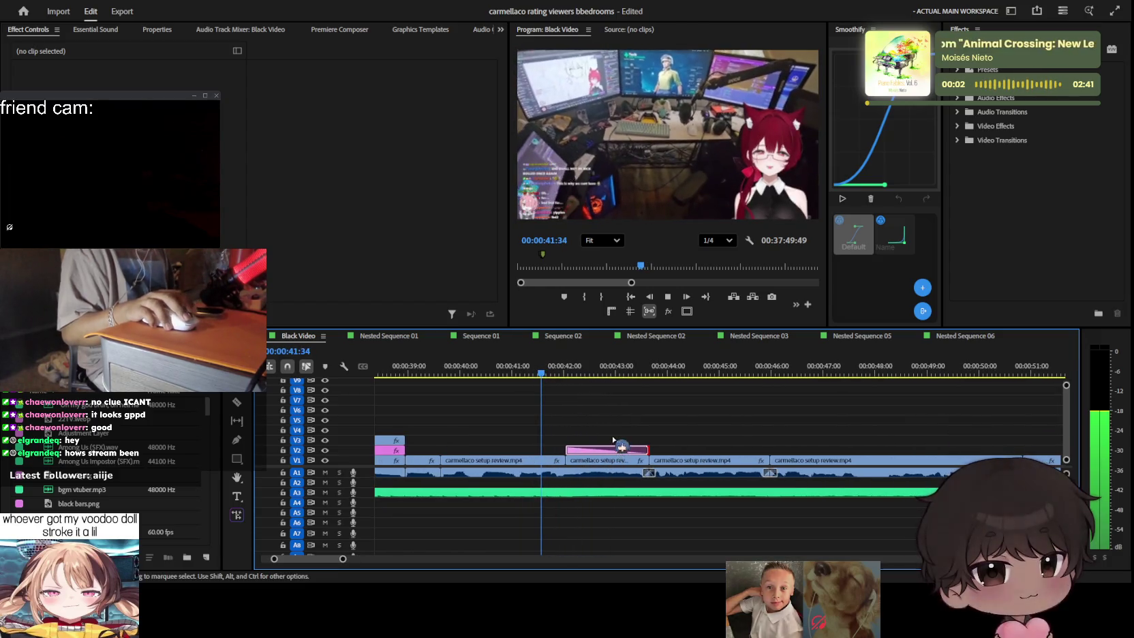
left_click(603, 450)
key("Delete")
key("ctrl+z")
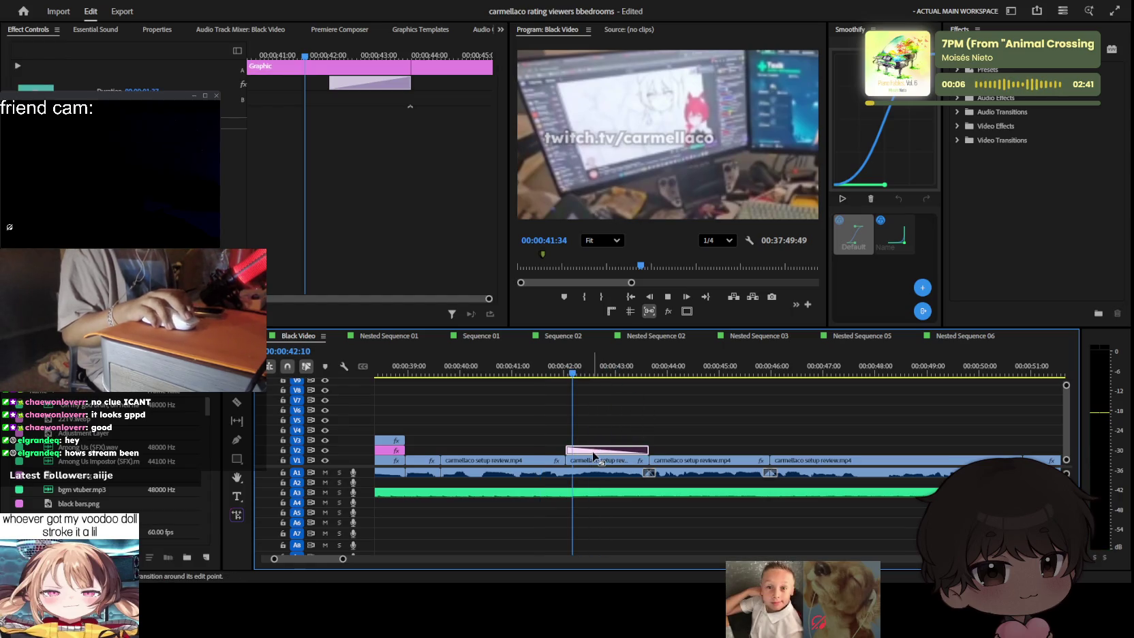
left_click(567, 450)
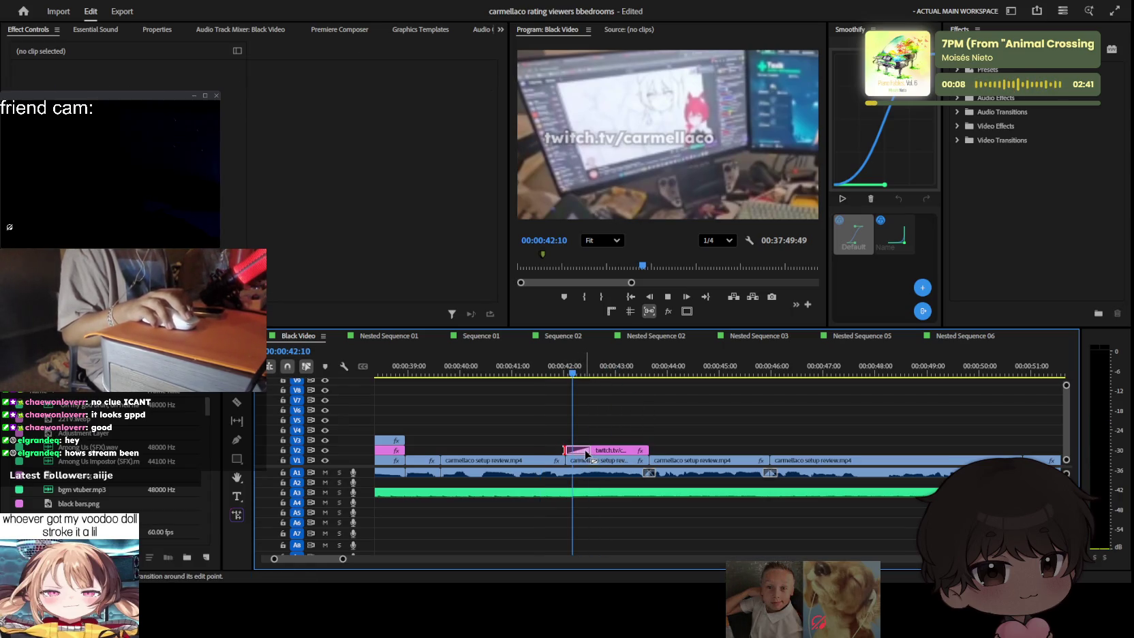
left_click(752, 433)
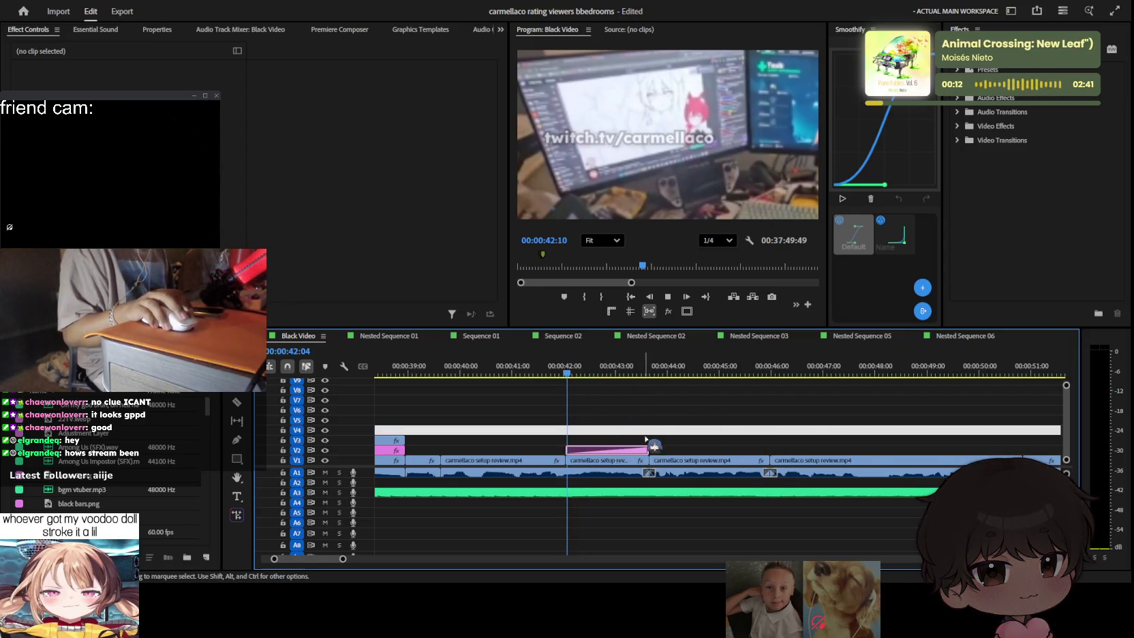
left_click(772, 409)
key("space")
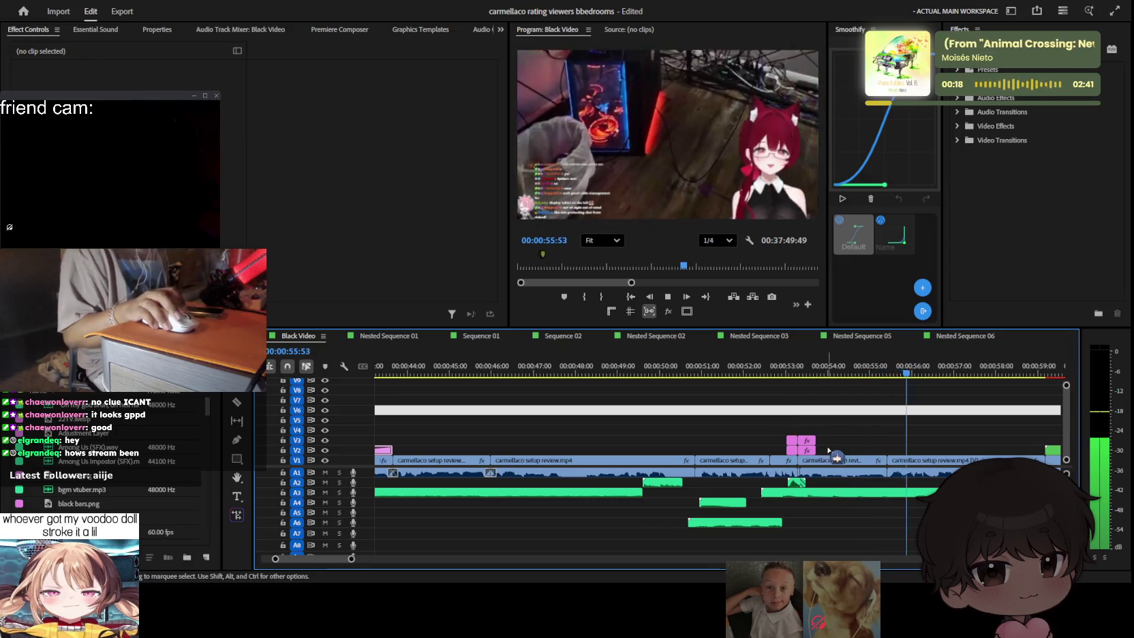
key("=")
key("minus")
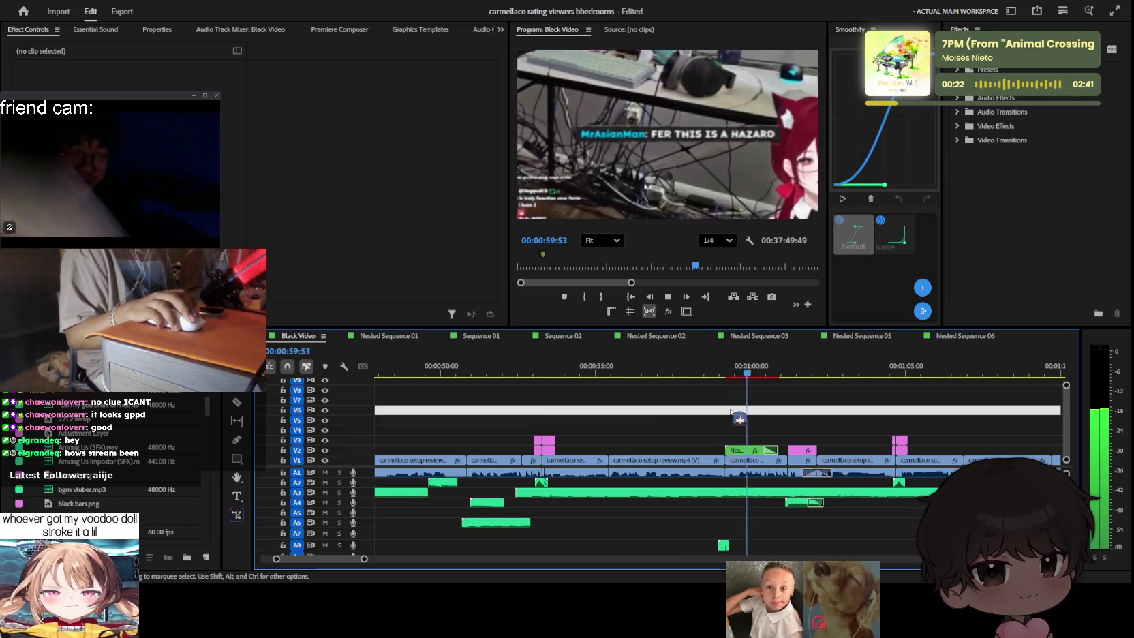
key("equal")
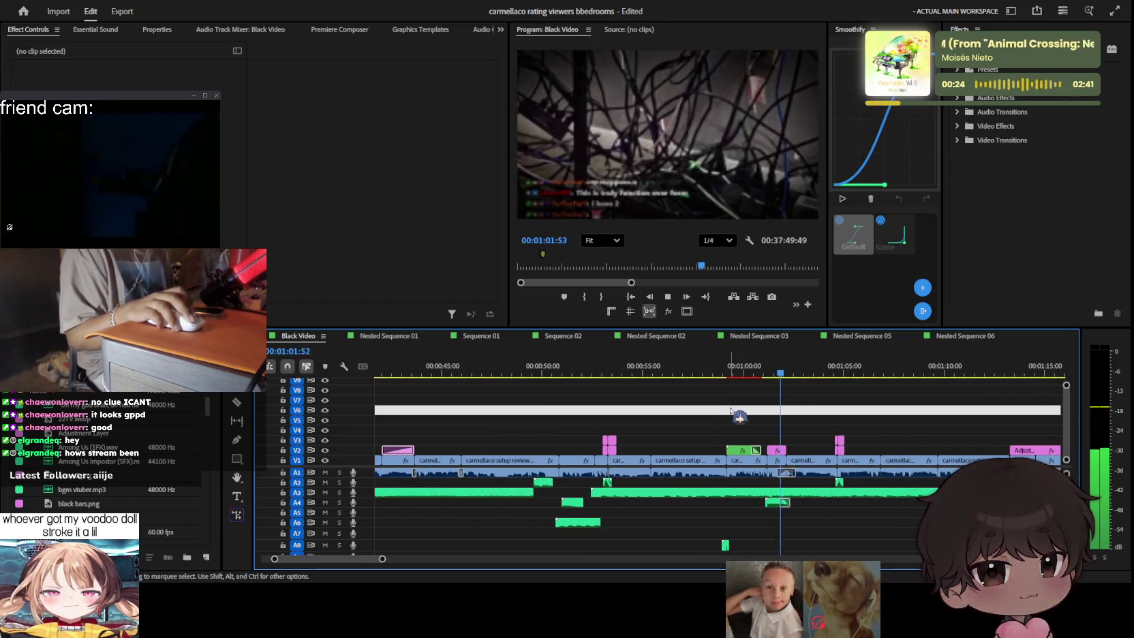
key("minus")
key("minus")
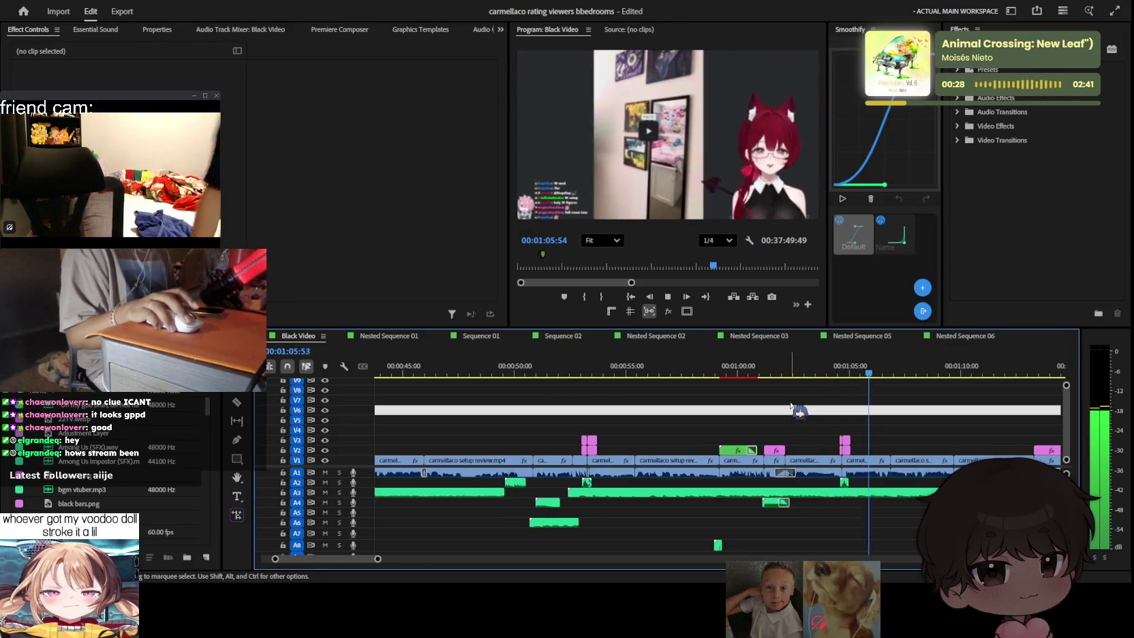
key("minus")
key("minus")
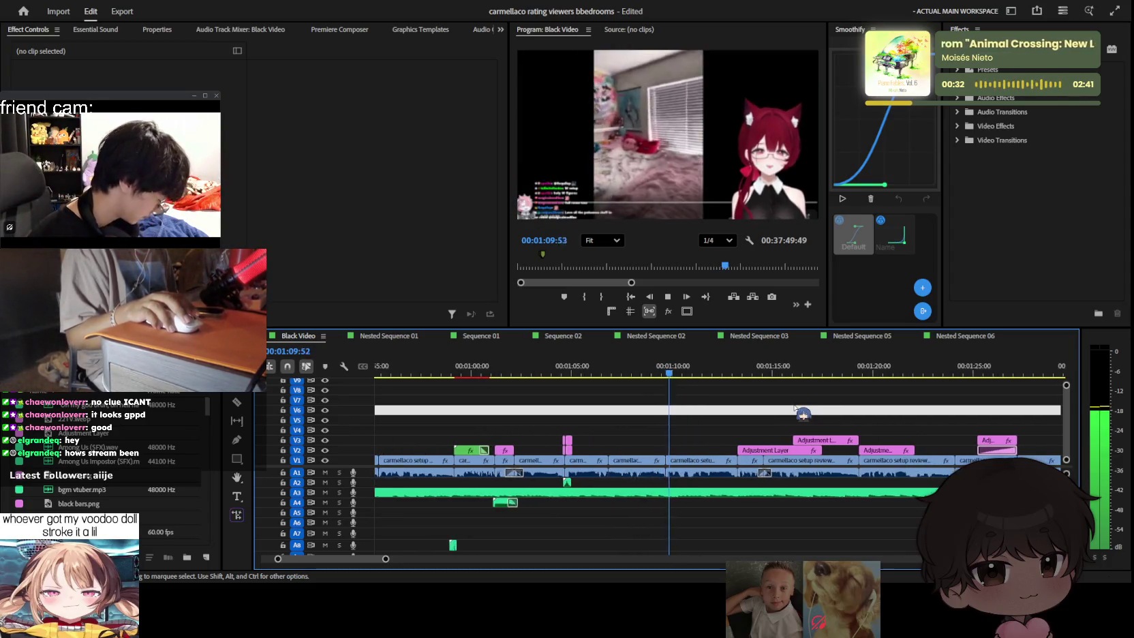
key("equal")
key("equal")
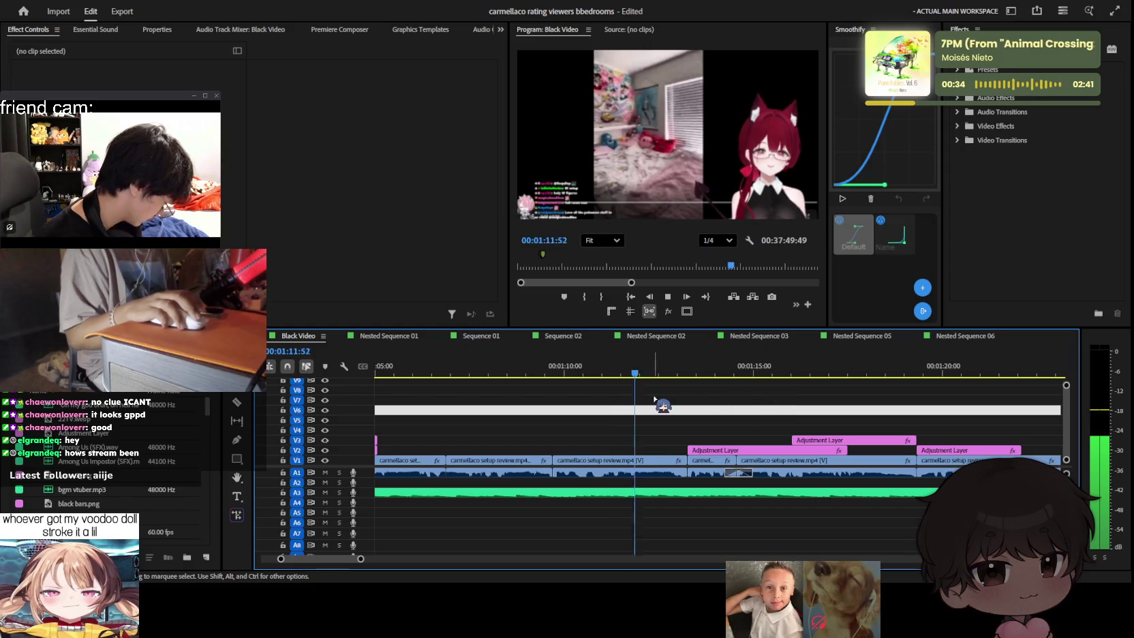
key("space")
key("equal")
Step: Split the V1 bedroom clip at 01:11:17
key("c")
key("v")
left_click(609, 461)
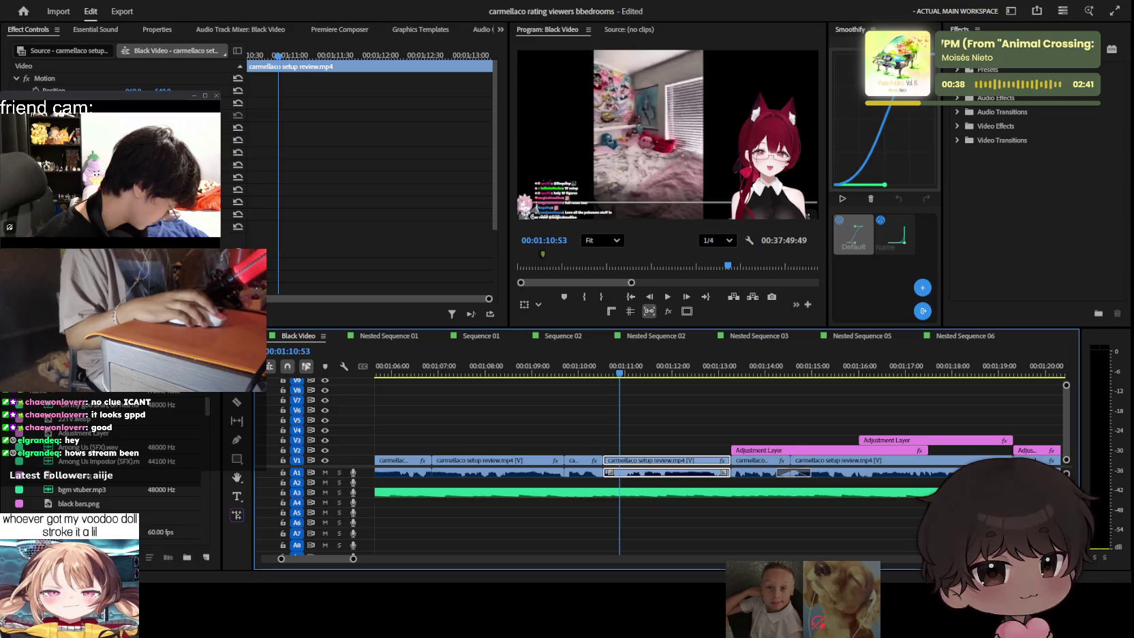
key("space")
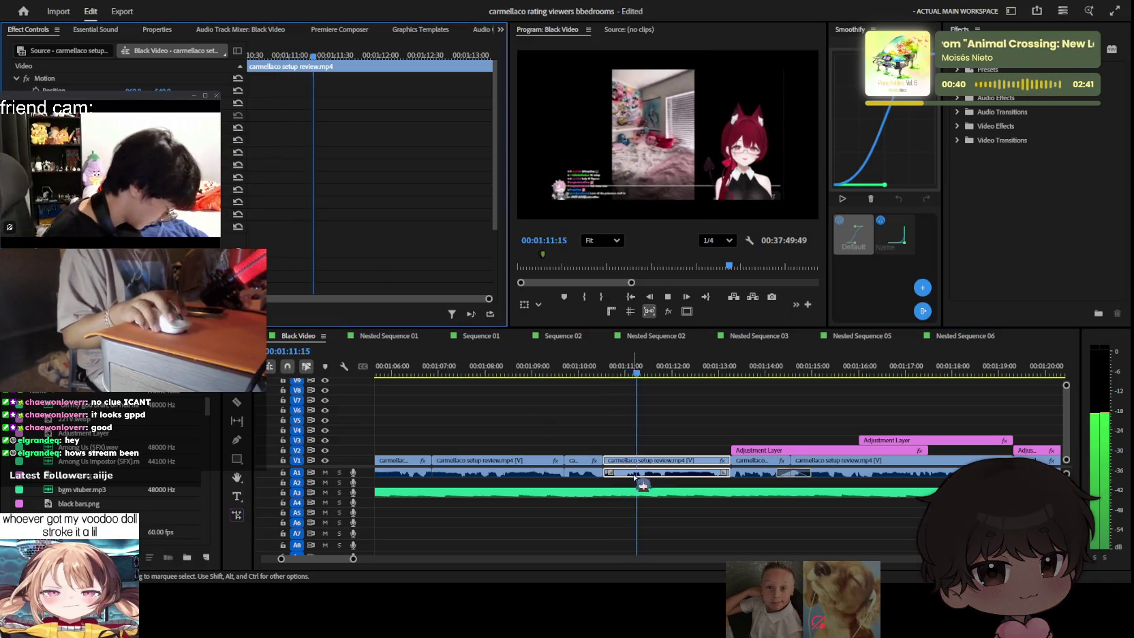
key("equal")
left_click(619, 461)
key("v")
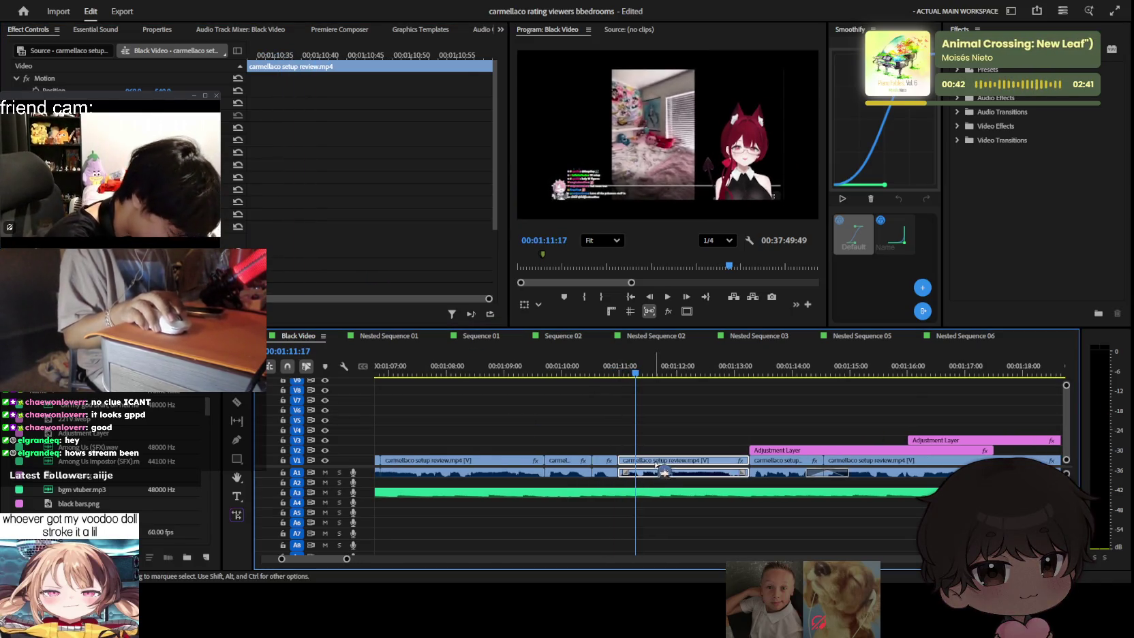
Step: Split the bedroom clip again at 01:11:55 and set Position Y to 426 for a bed close-up
left_click(246, 124)
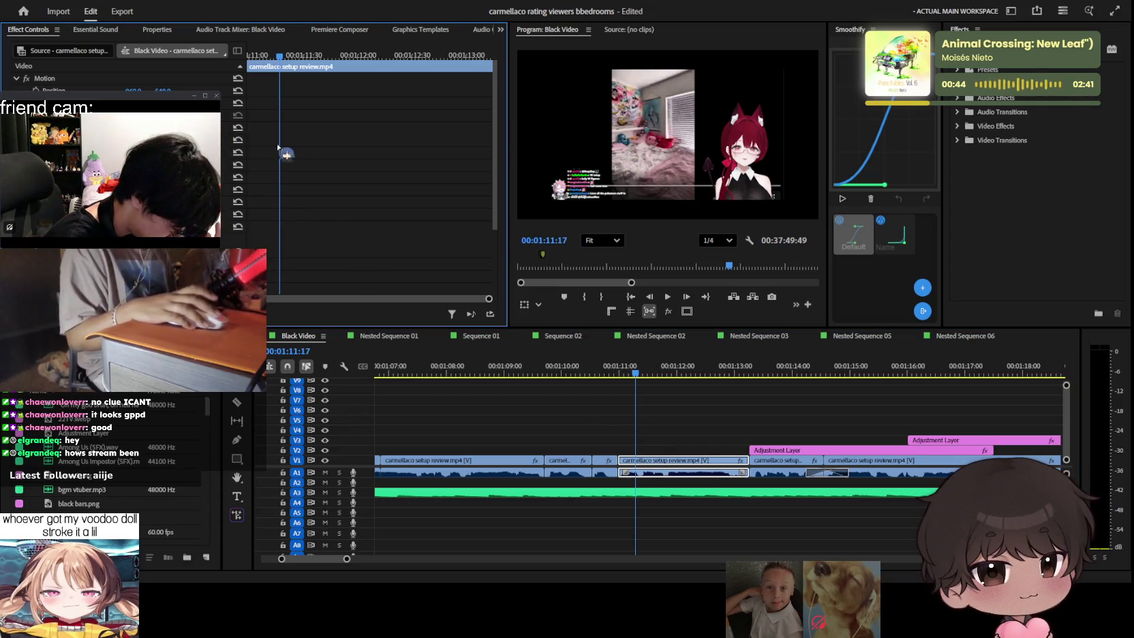
key("space")
key("space")
key("c")
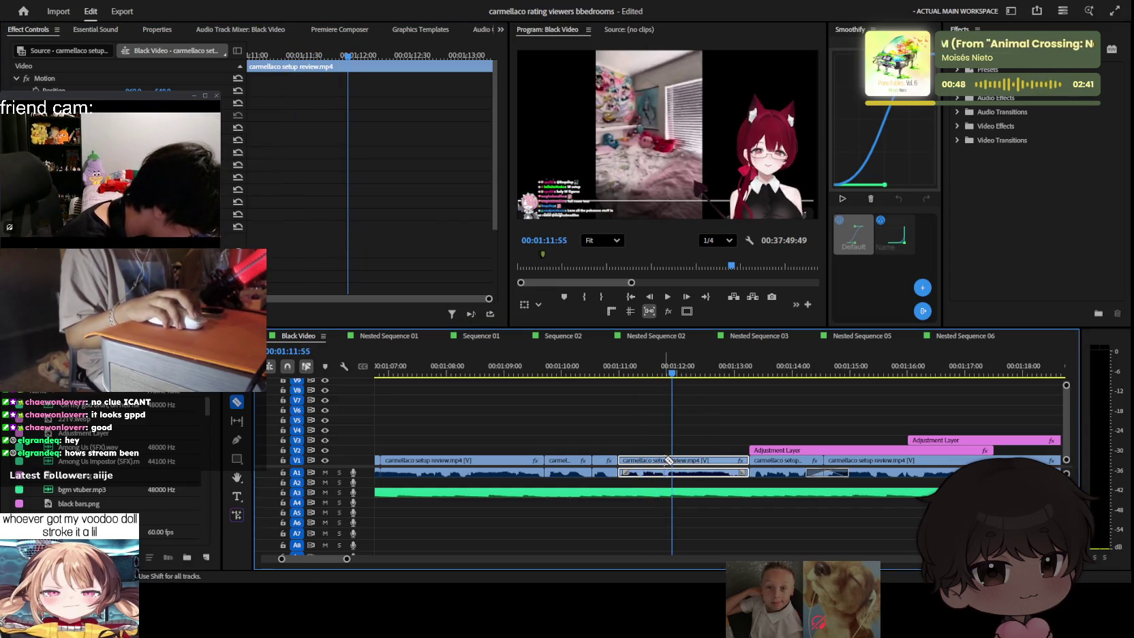
left_click(666, 461)
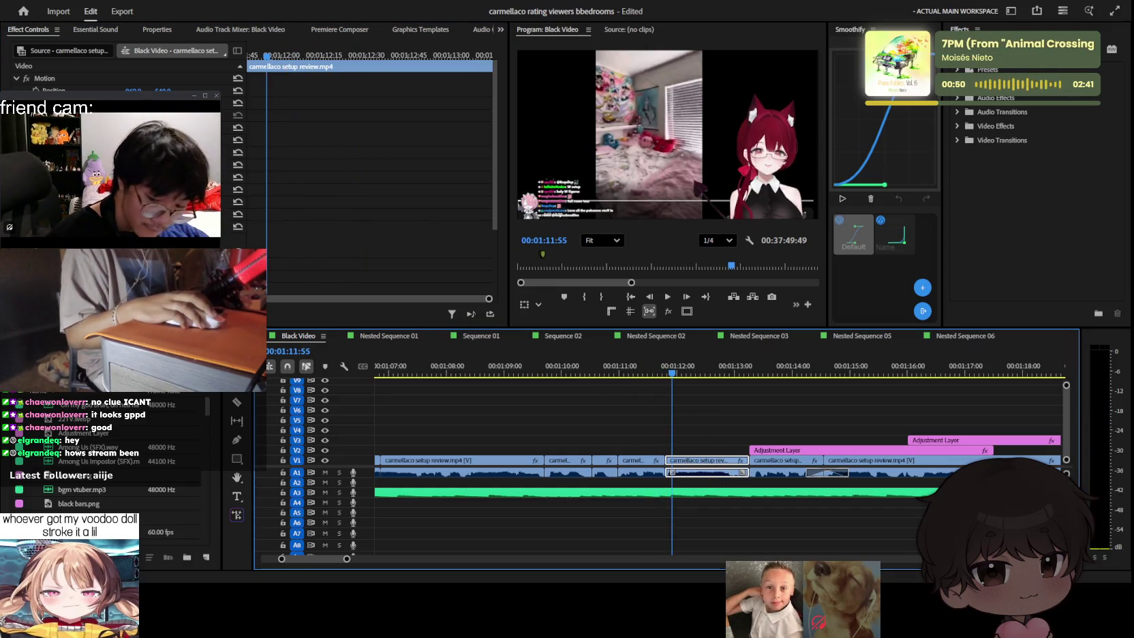
mouse_move(163, 90)
left_mouse_down()
mouse_move(137, 90)
mouse_move(163, 90)
left_mouse_up()
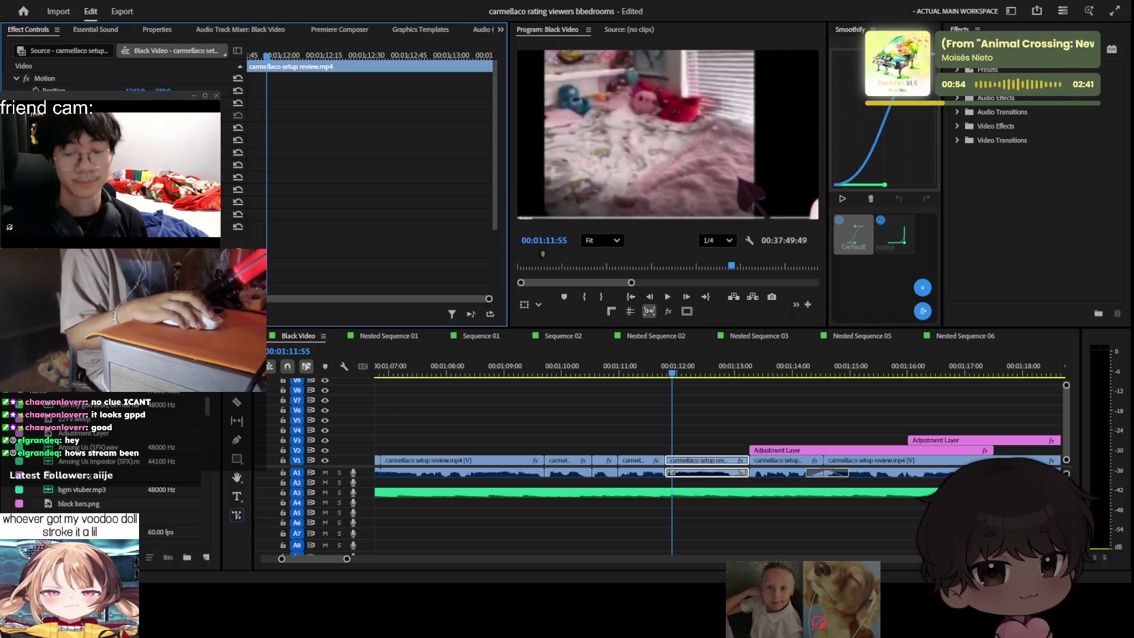
key("space")
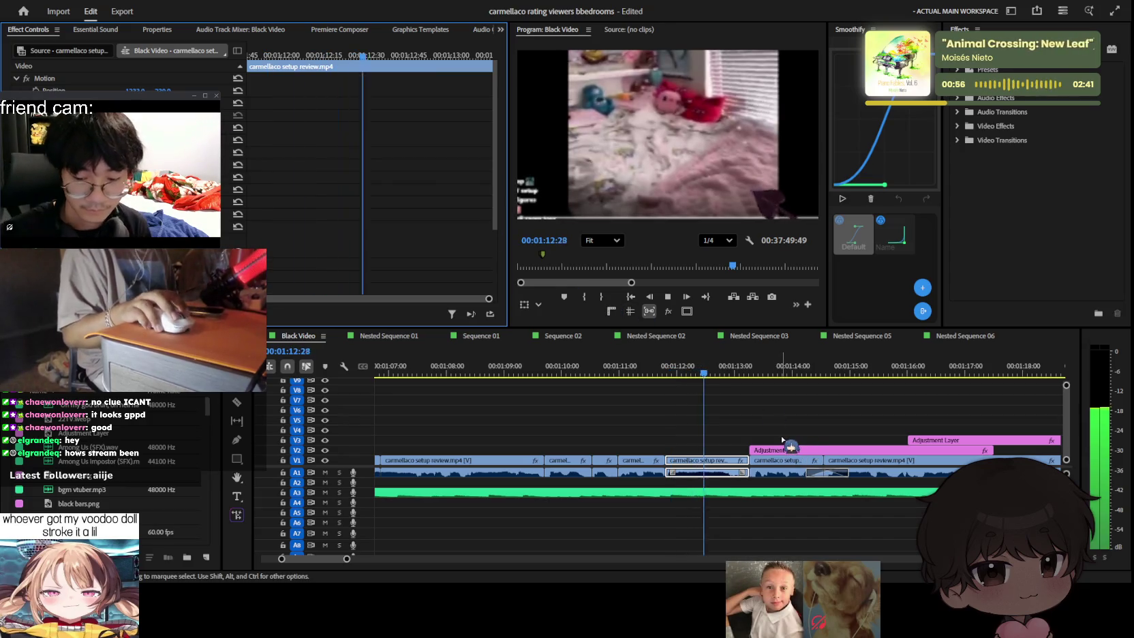
key("minus")
Step: Play back from about 01:11 to review both cuts and the reframe
key("space")
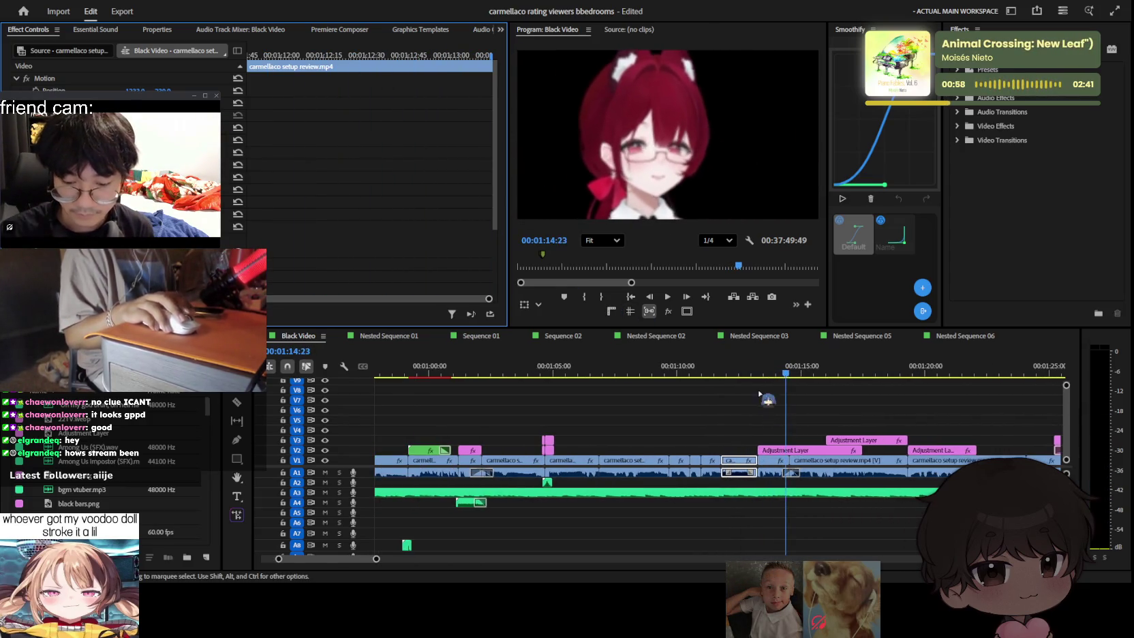
left_click(737, 366)
left_click(696, 366)
key("space")
key("equal")
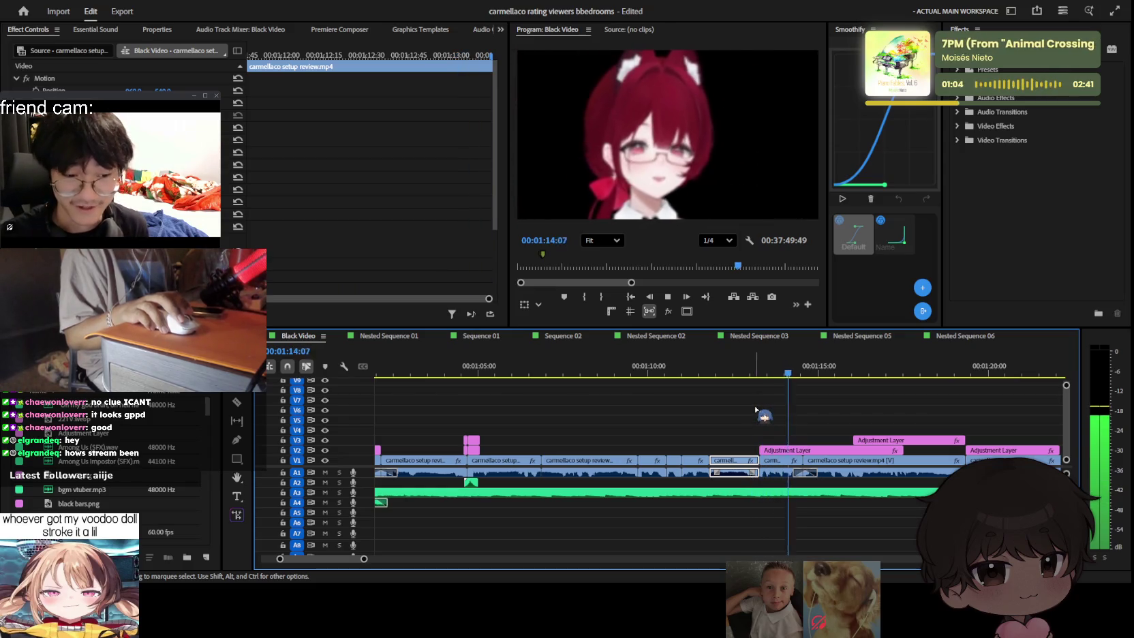
key("minus")
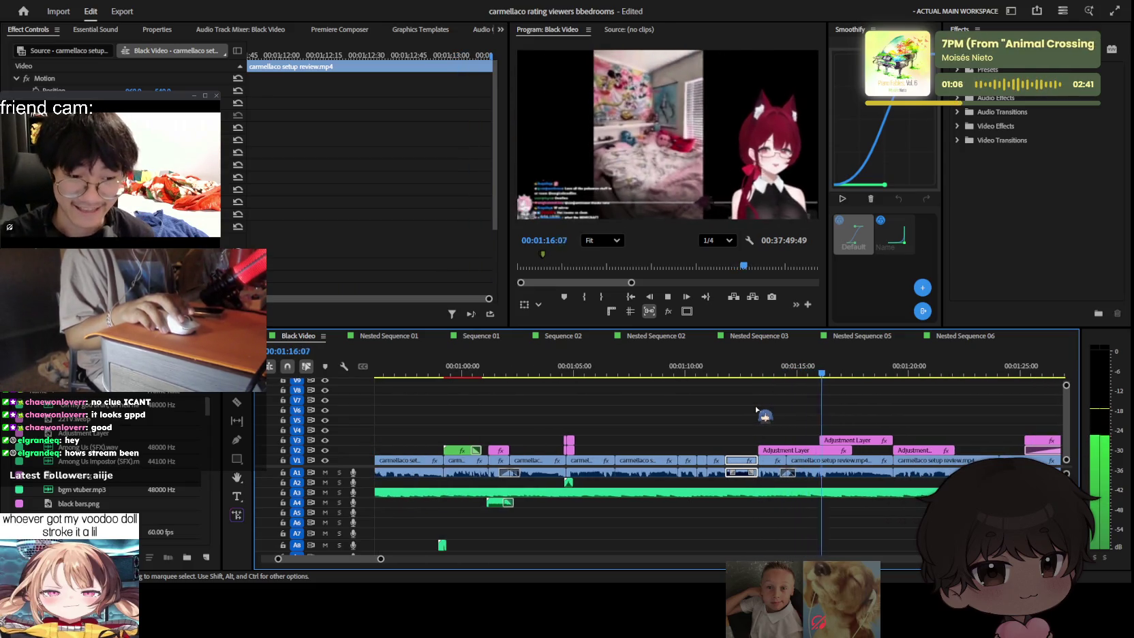
key("equal")
left_click(790, 451)
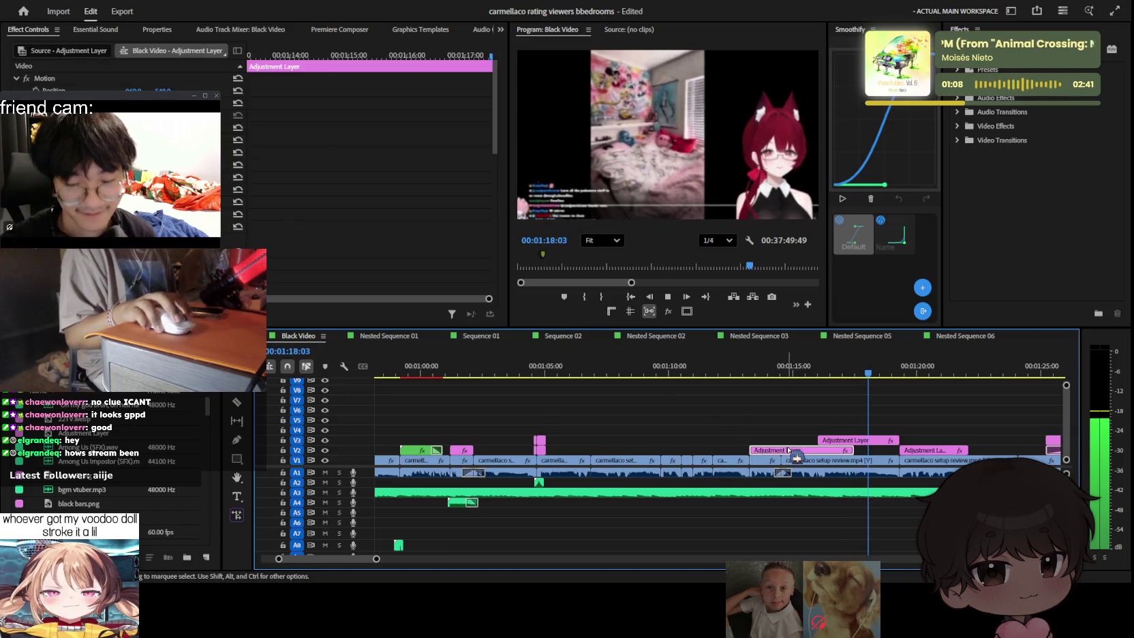
scroll(361, 170, "down", 3)
key("Up")
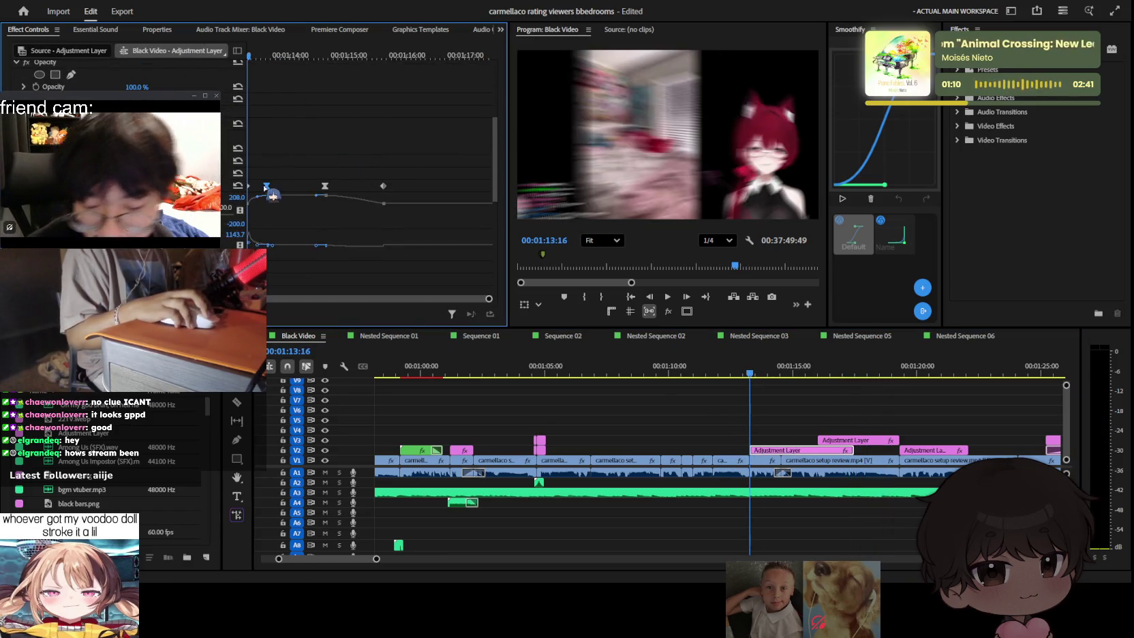
key("space")
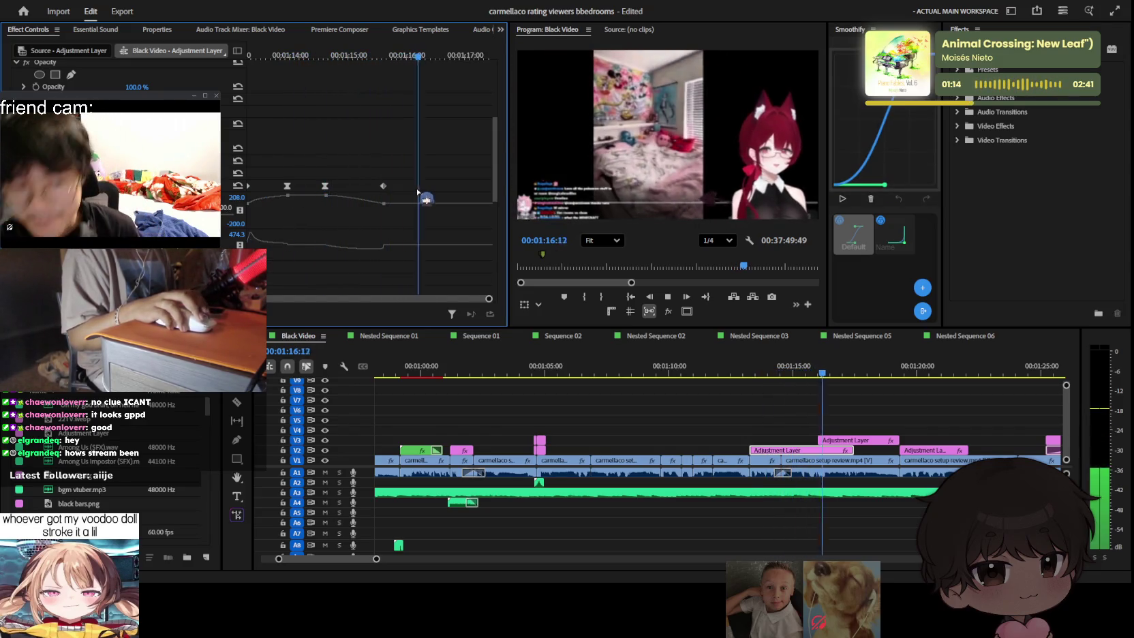
left_click(941, 405)
key("minus")
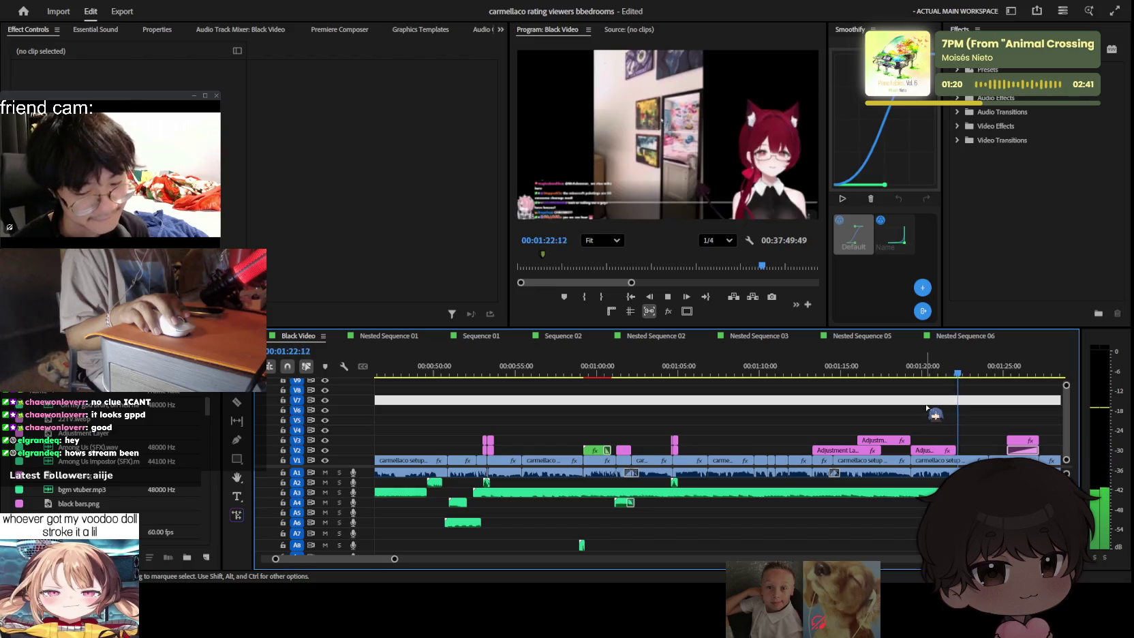
key("minus")
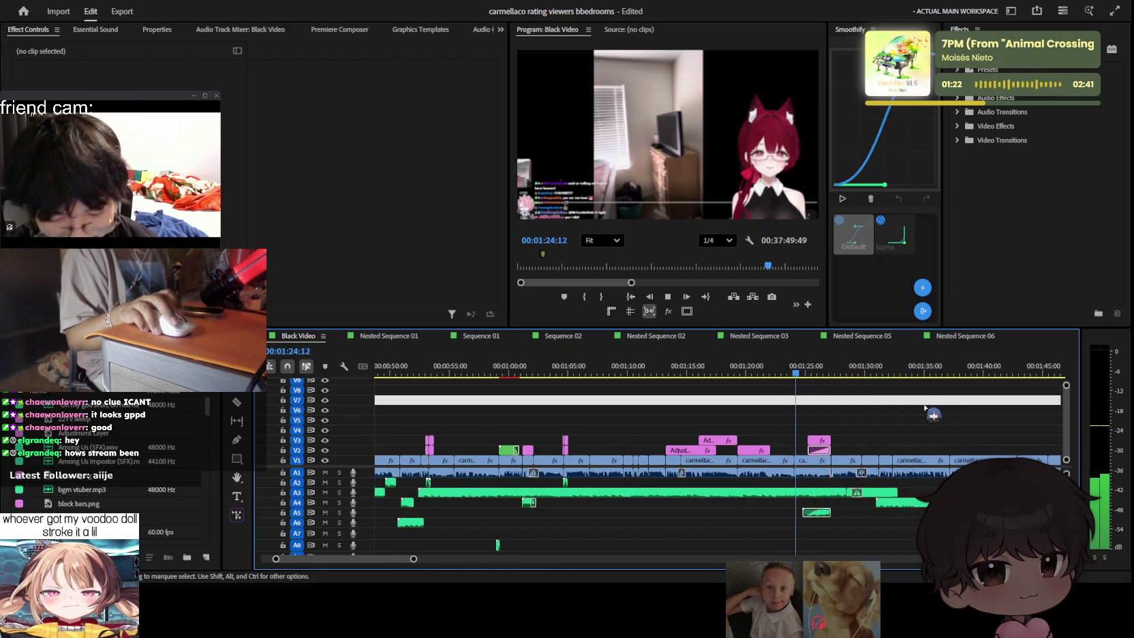
key("equal")
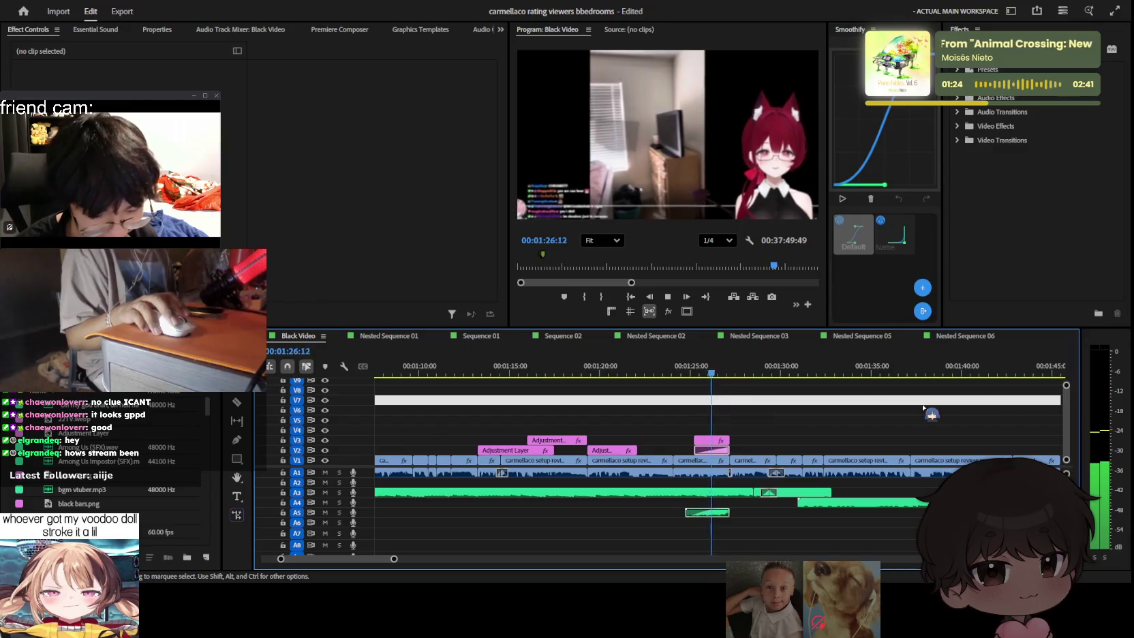
key("equal")
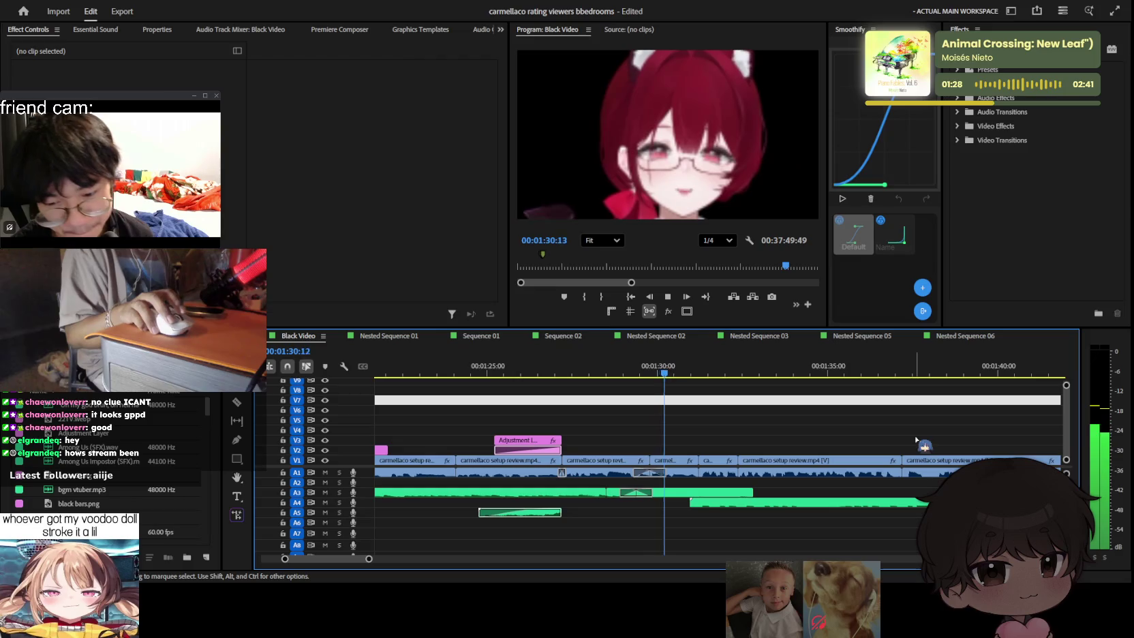
key("equal")
key("equal")
scroll(811, 429, "down", 2)
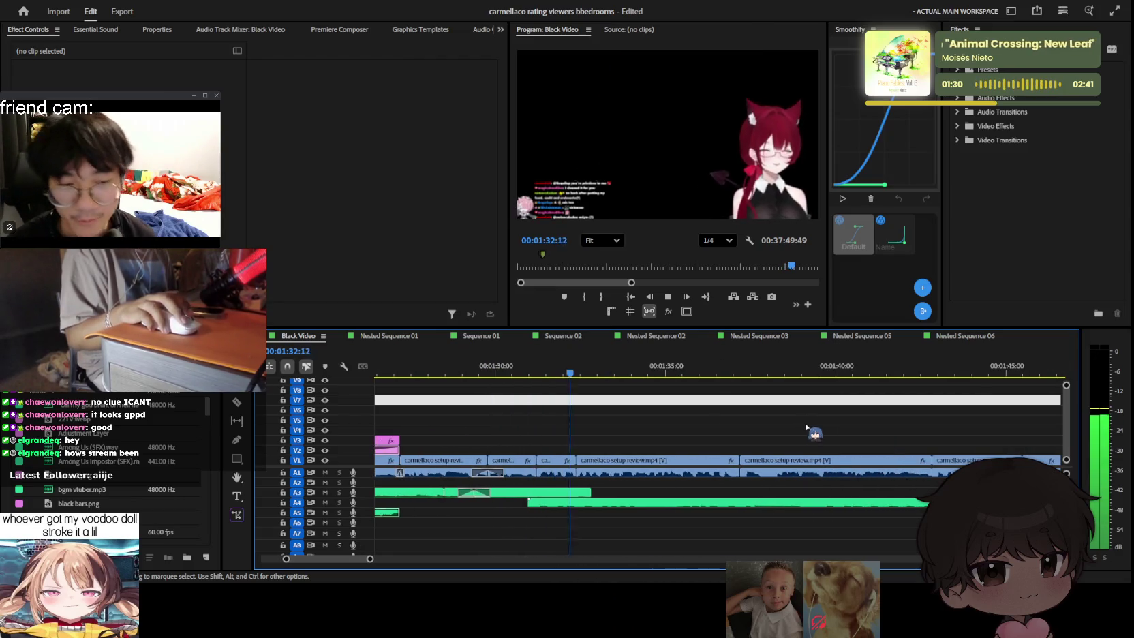
scroll(809, 426, "down", 1)
scroll(807, 426, "down", 1)
scroll(808, 424, "down", 1)
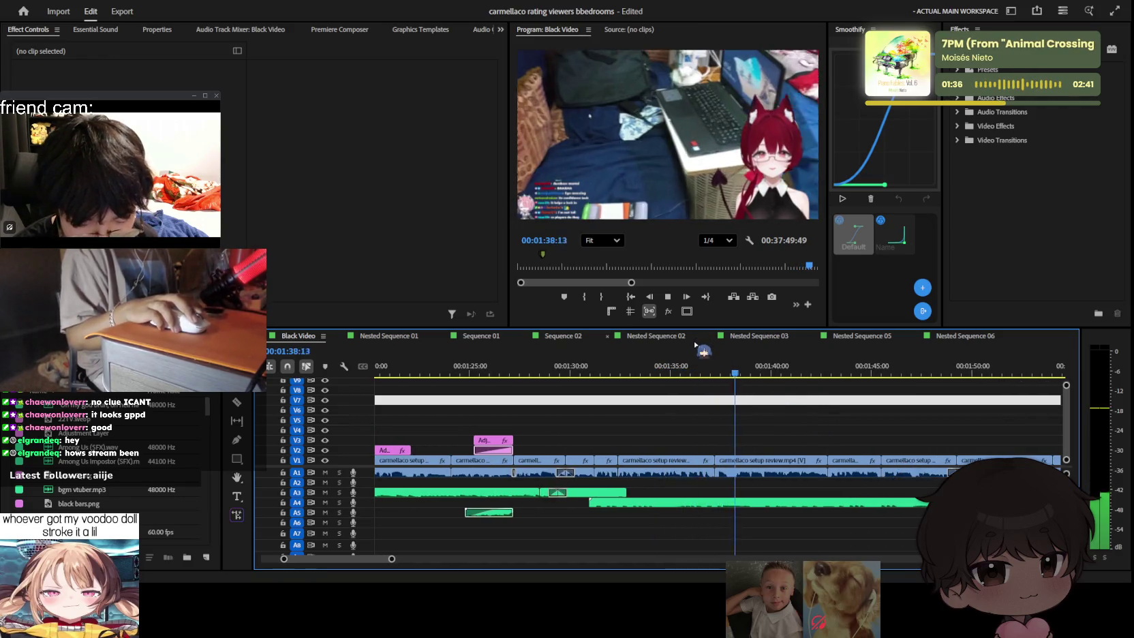
scroll(787, 410, "down", 1)
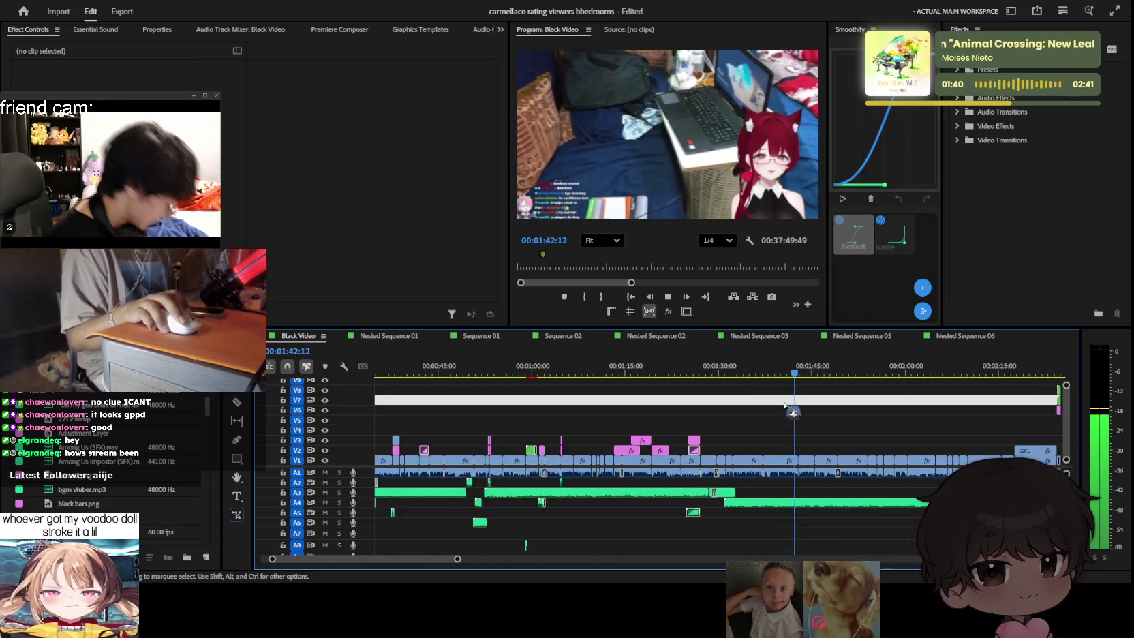
scroll(804, 419, "down", 2)
scroll(802, 420, "down", 1)
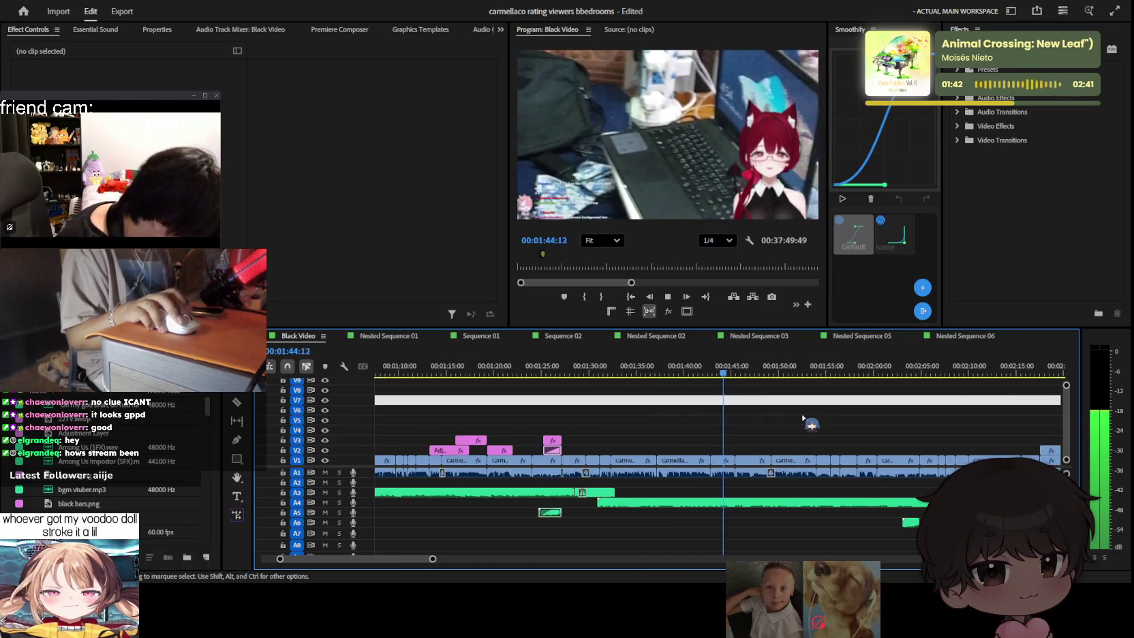
scroll(802, 421, "down", 1)
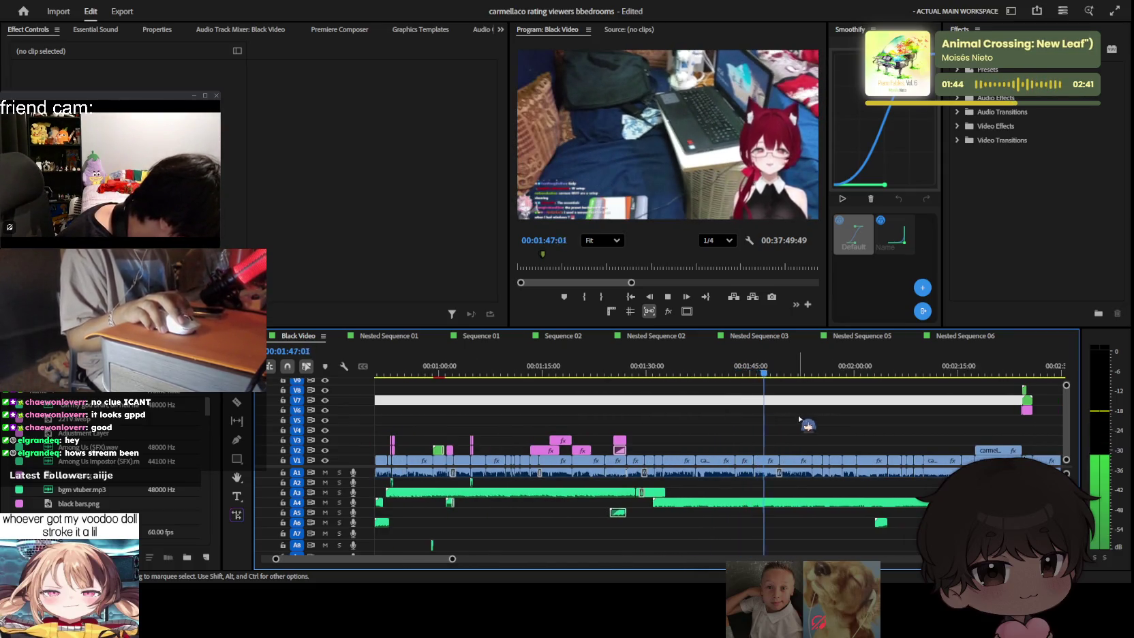
scroll(801, 420, "up", 2)
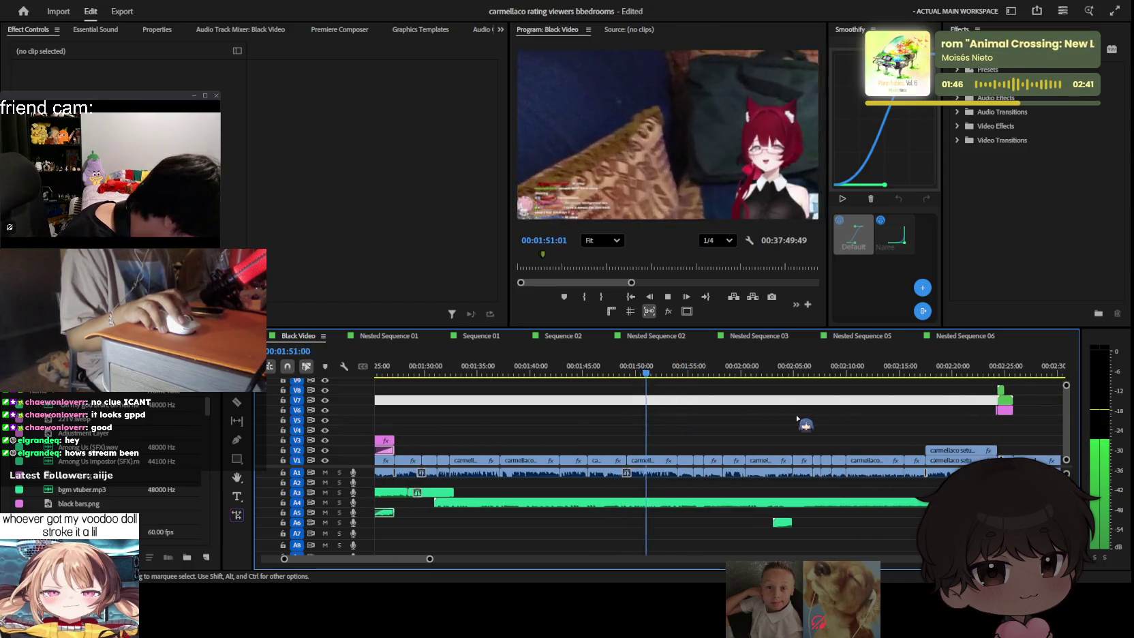
scroll(795, 417, "up", 1)
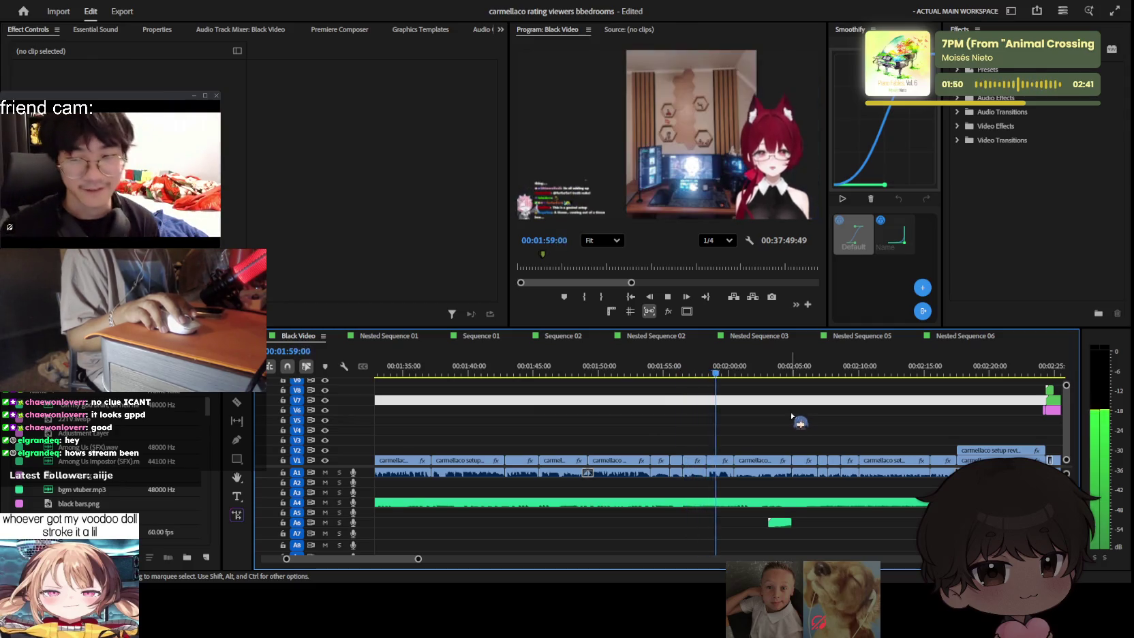
scroll(792, 415, "down", 1)
scroll(792, 417, "up", 1)
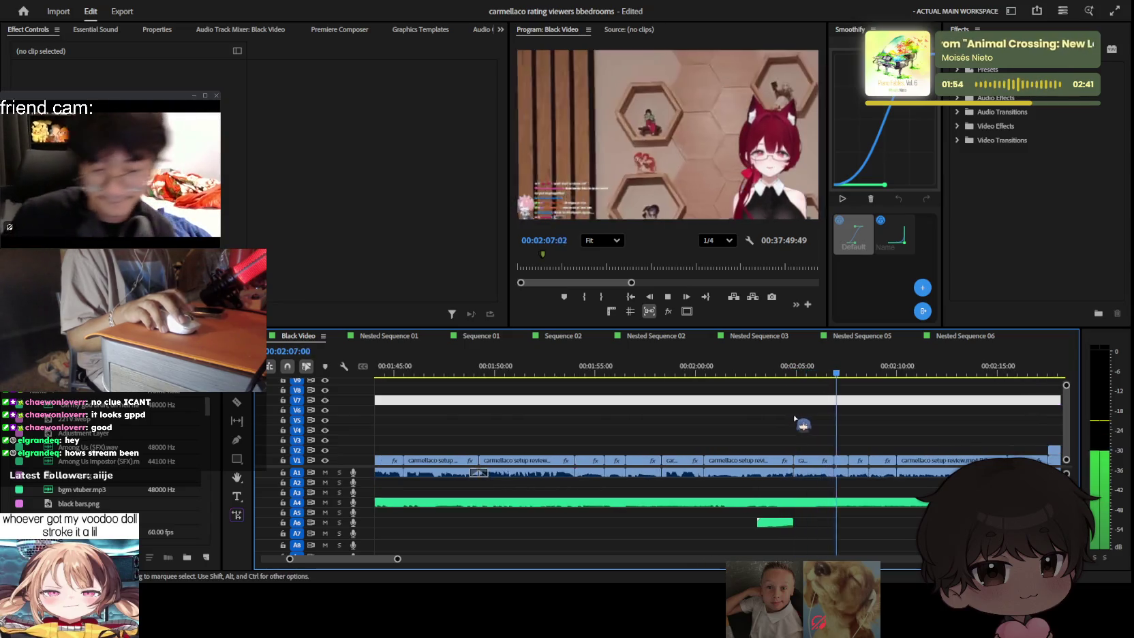
scroll(834, 387, "up", 2)
left_click(813, 375)
scroll(883, 533, "up", 2)
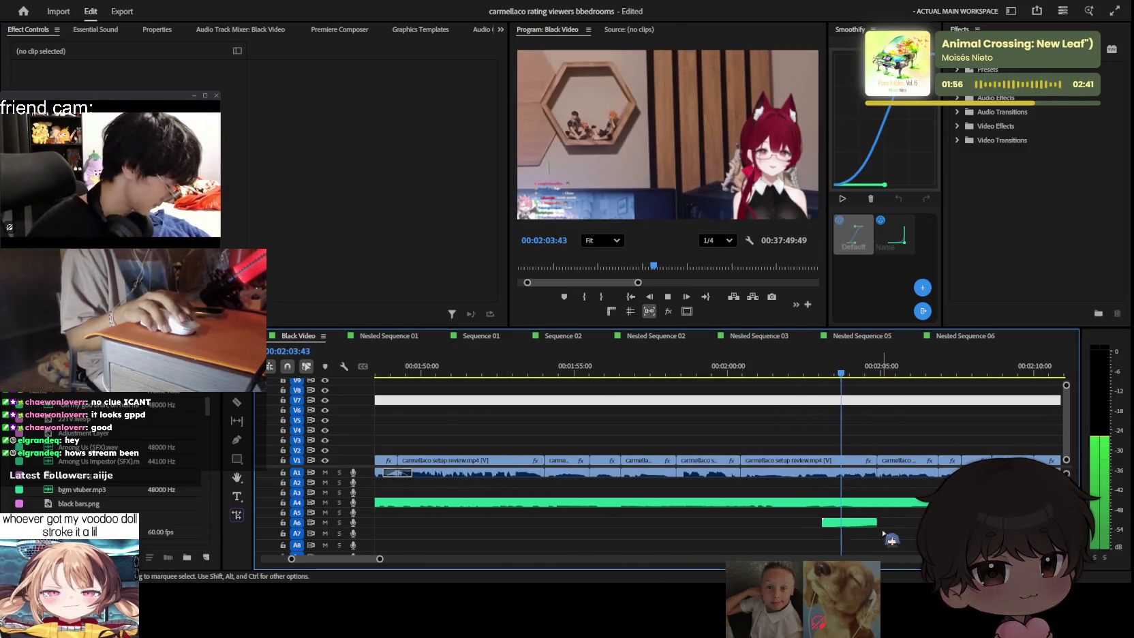
scroll(879, 522, "up", 1)
scroll(907, 486, "up", 1)
left_click(905, 463)
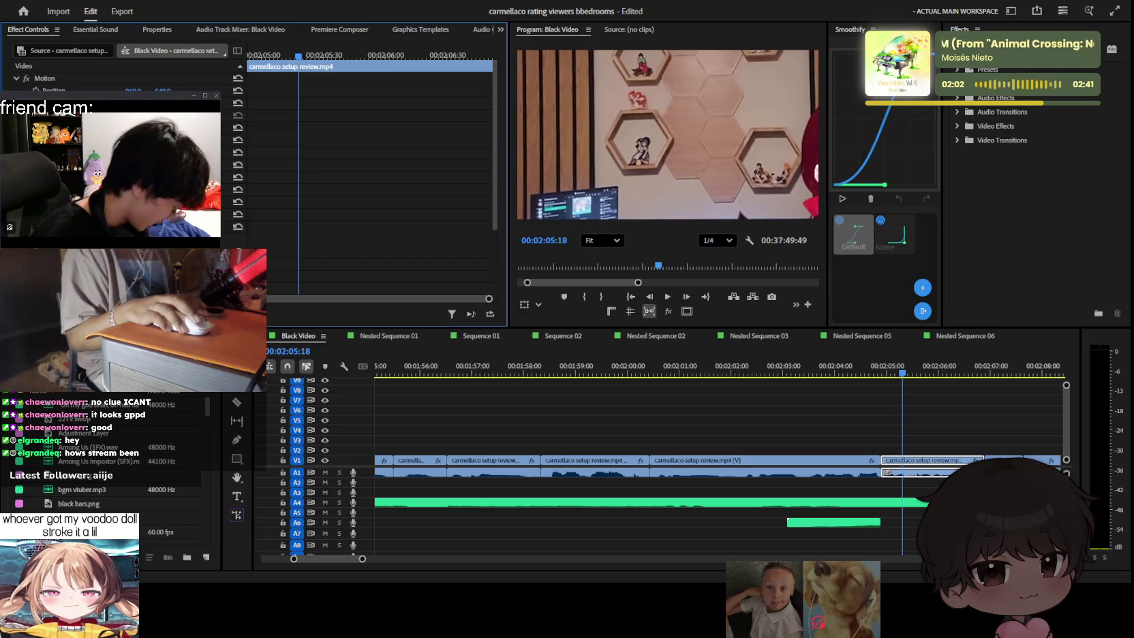
Step: Drag the bedroom footage left to Position X about 237 and play it back
left_click_drag(132, 90, 102, 90)
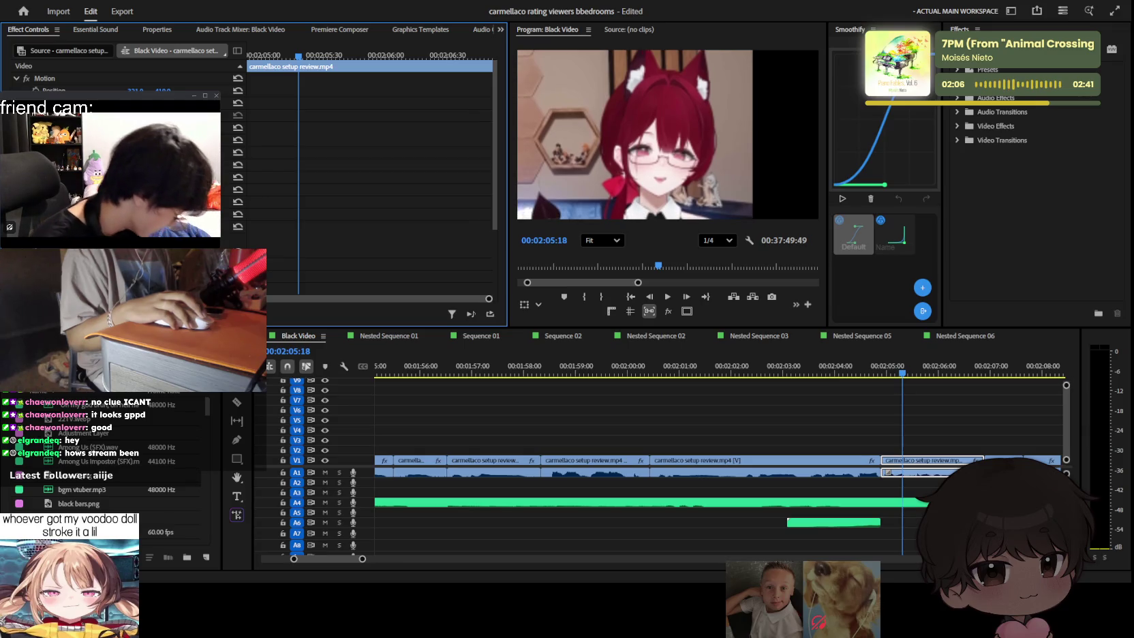
key("space")
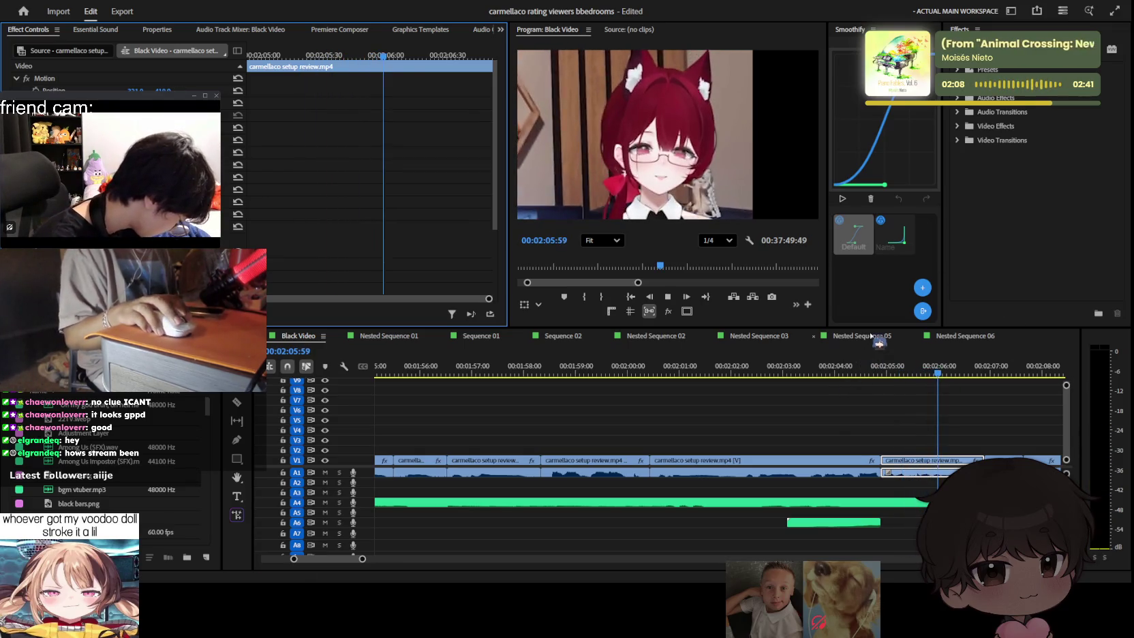
left_click(1007, 419)
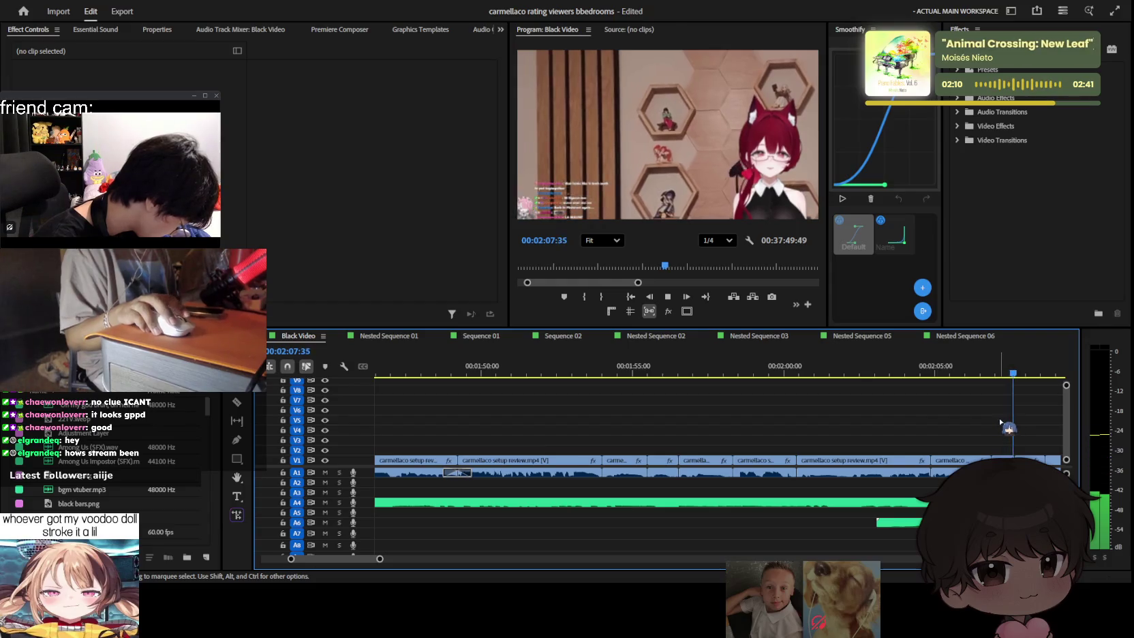
key("minus")
scroll(1007, 426, "up", 5)
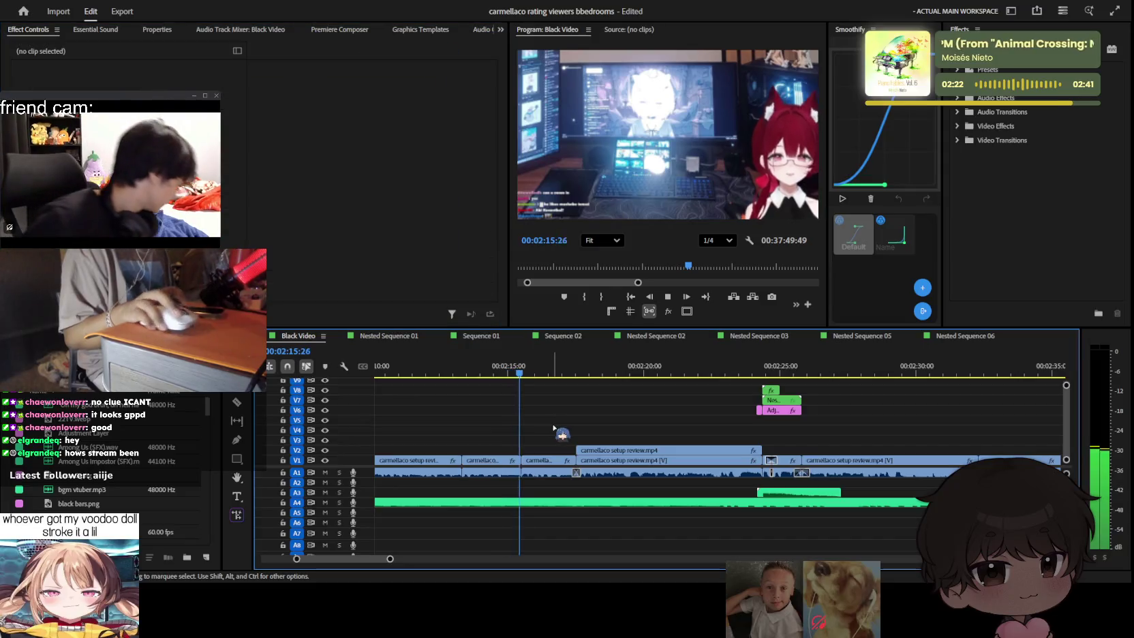
Step: Select the V1 clip near 02:17 and zoom the timeline around it
left_click(565, 466)
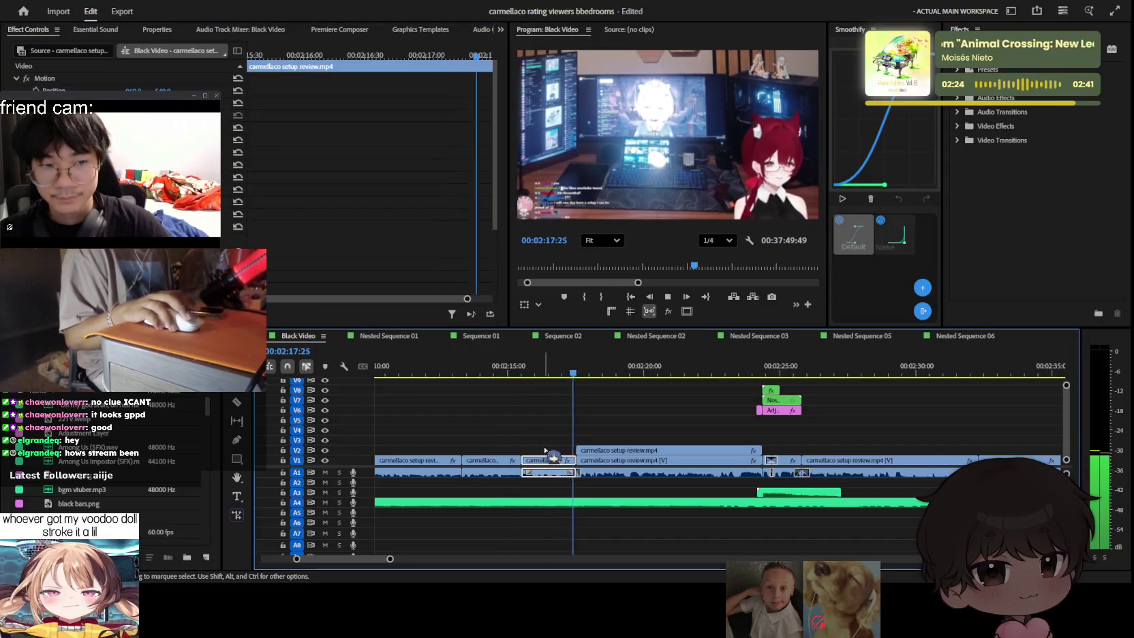
key("minus")
key("minus")
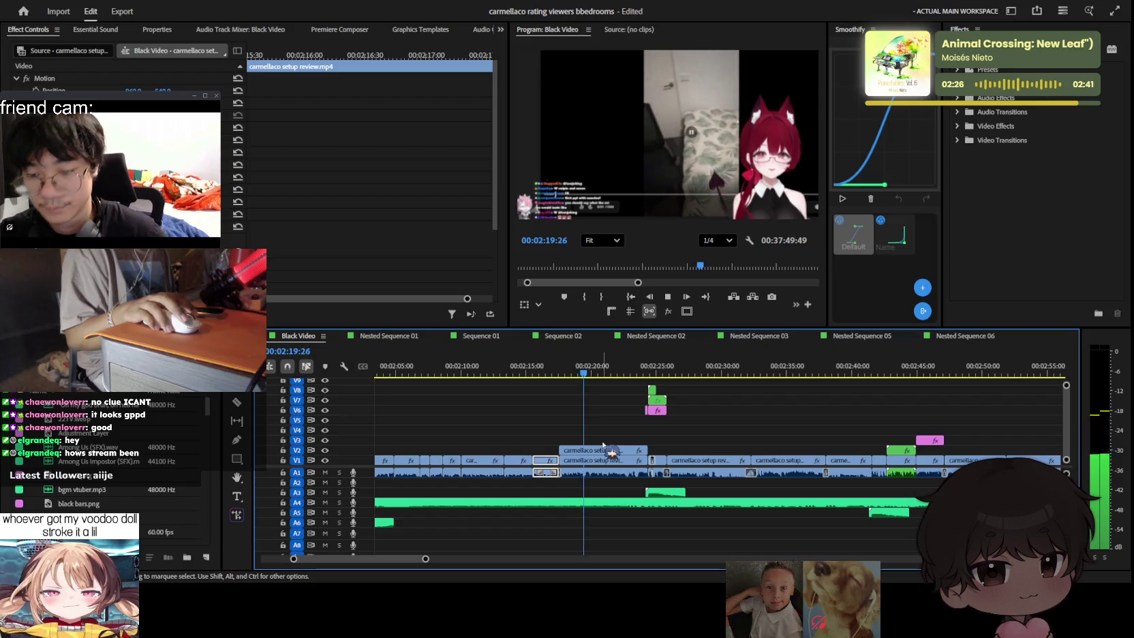
key("equal")
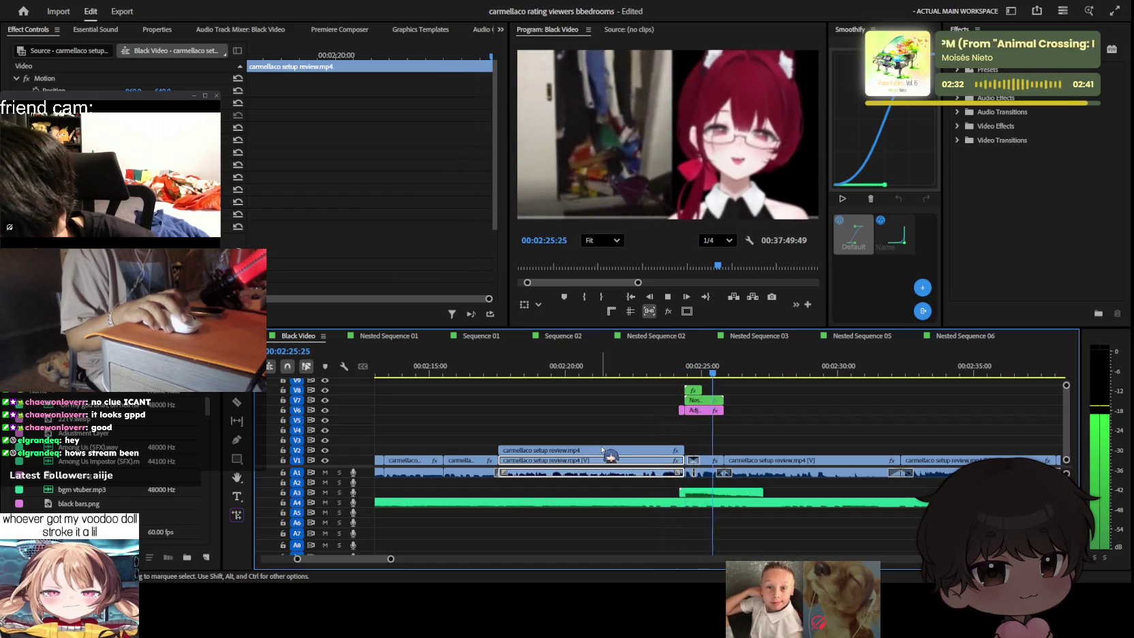
scroll(676, 474, "up", 1, "alt")
scroll(676, 474, "up", 1, "alt")
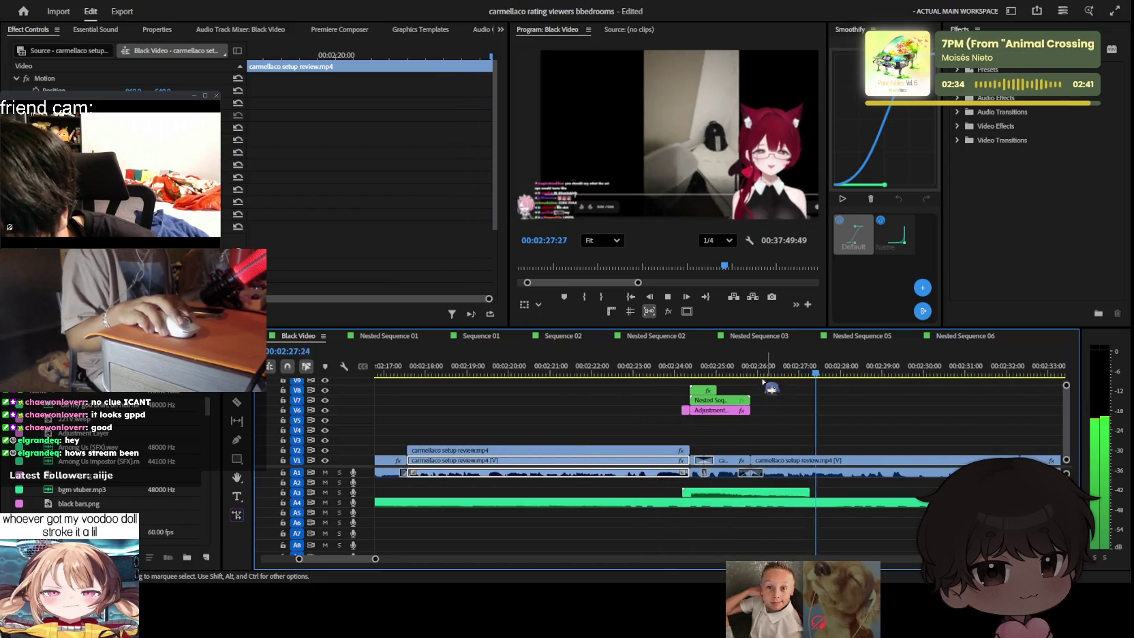
key("space")
Step: Replay from about 02:24, then select the Adjustment Layer on V6
left_click(670, 372)
scroll(716, 443, "up", 1, "alt")
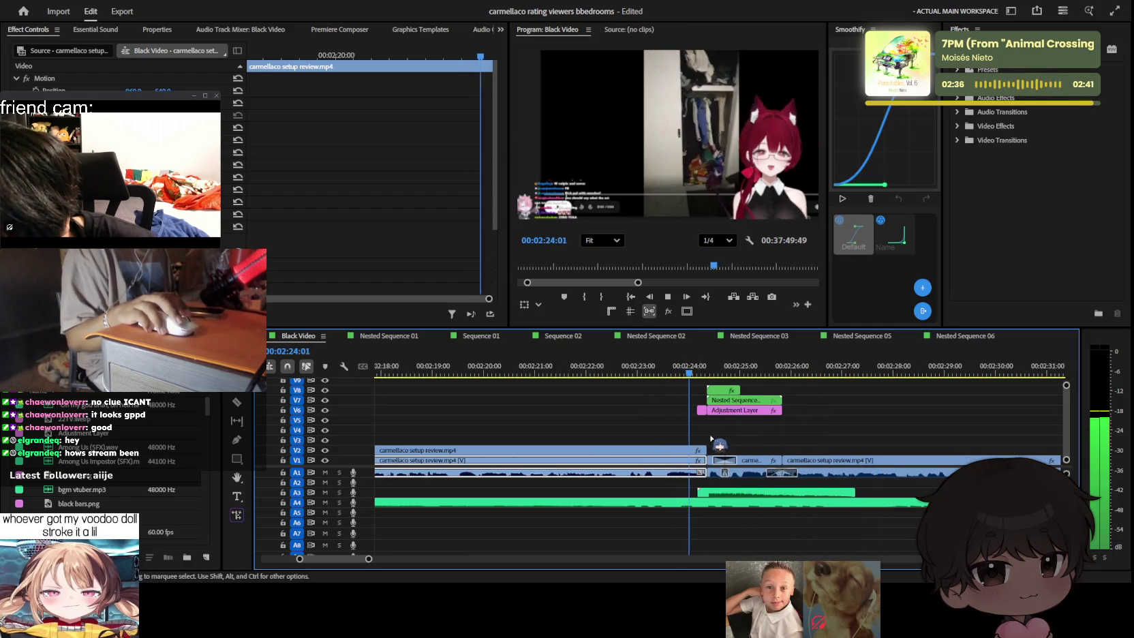
key("space")
key("space")
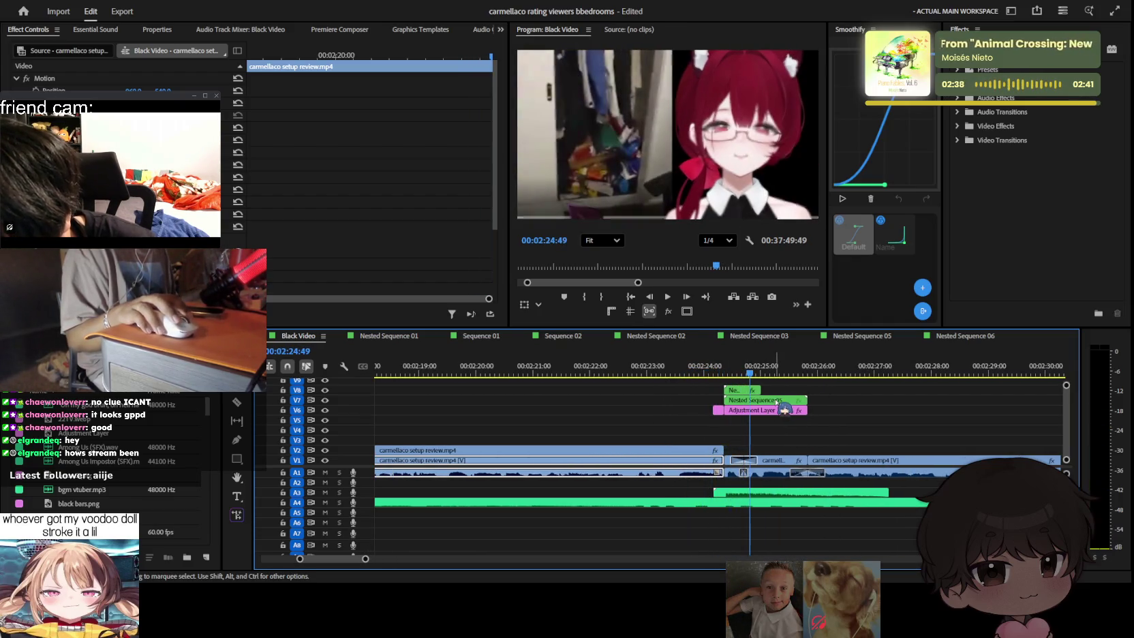
left_click(810, 393)
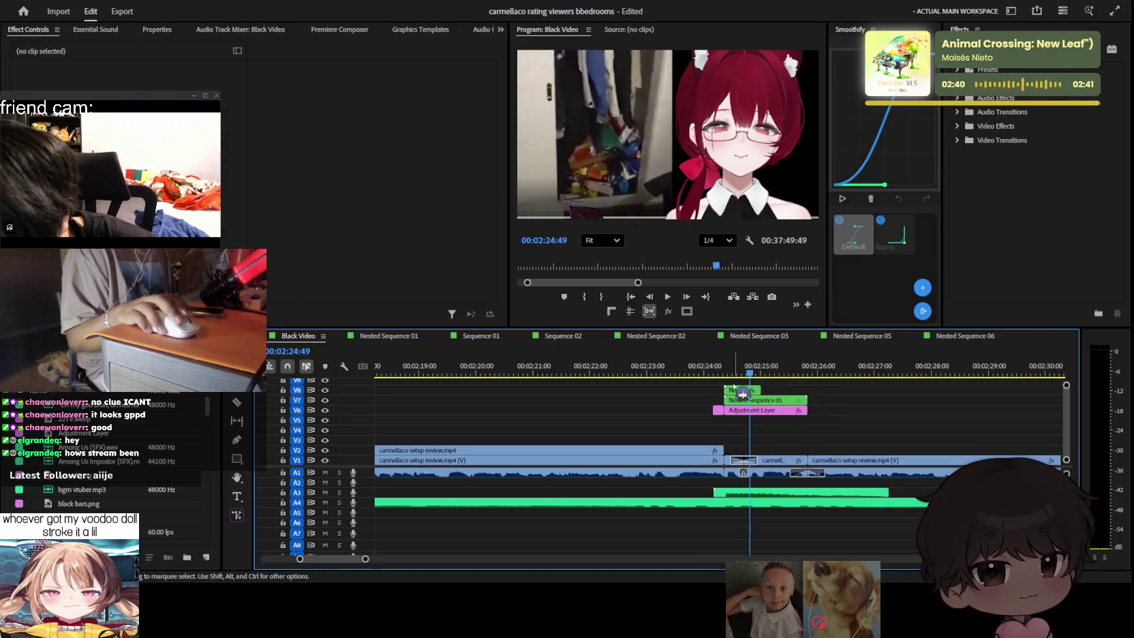
left_click(776, 410)
Step: Duplicate the adjustment layer to the top track and apply BCC+Vignette to it
mouse_move(775, 412)
left_mouse_down()
mouse_move(776, 424)
mouse_move(770, 392)
left_mouse_up()
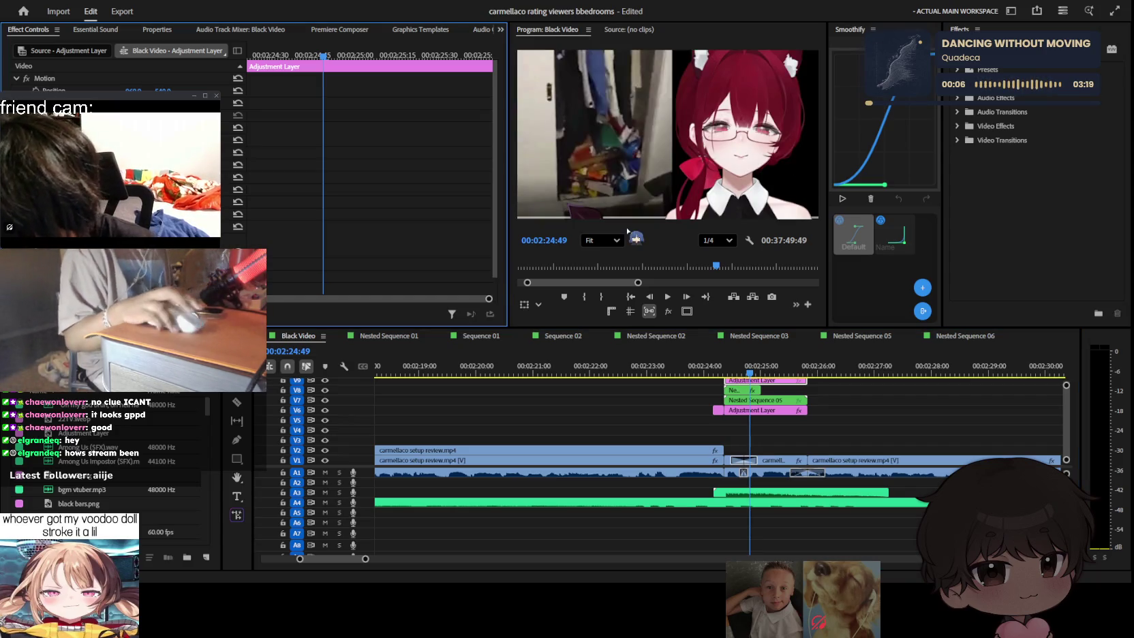
type("vignette")
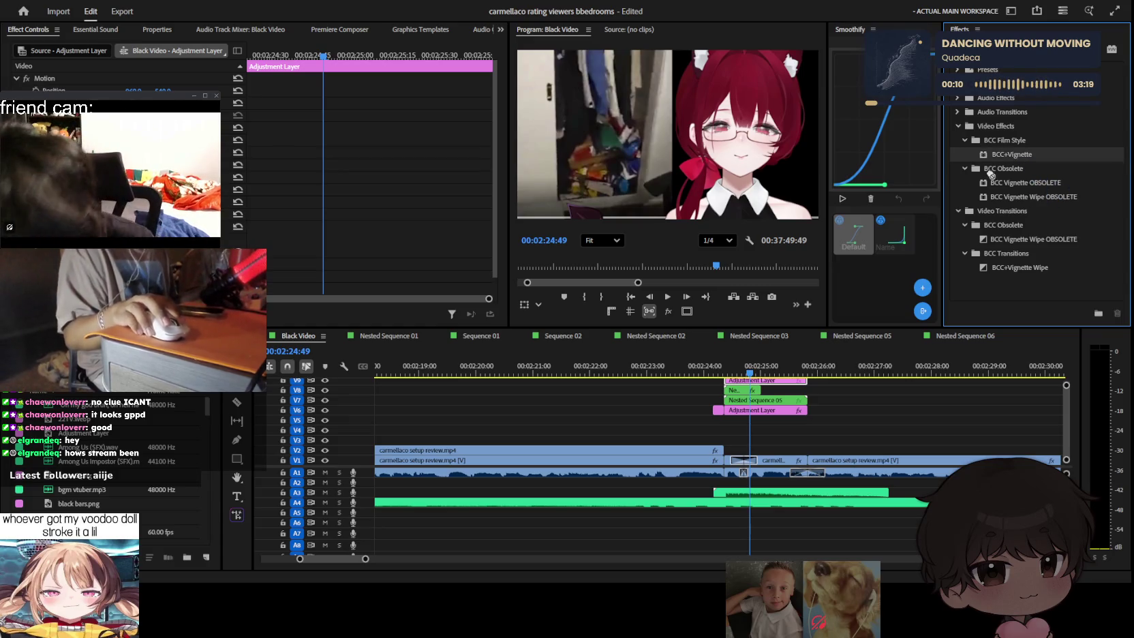
scroll(331, 216, "down", 5)
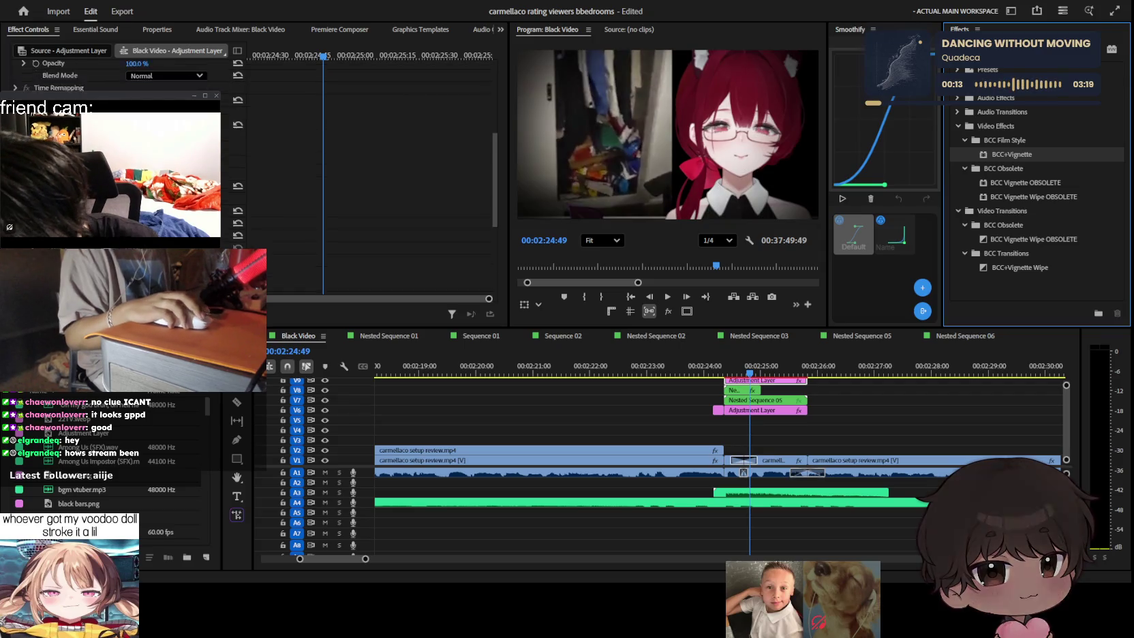
scroll(332, 216, "down", 5)
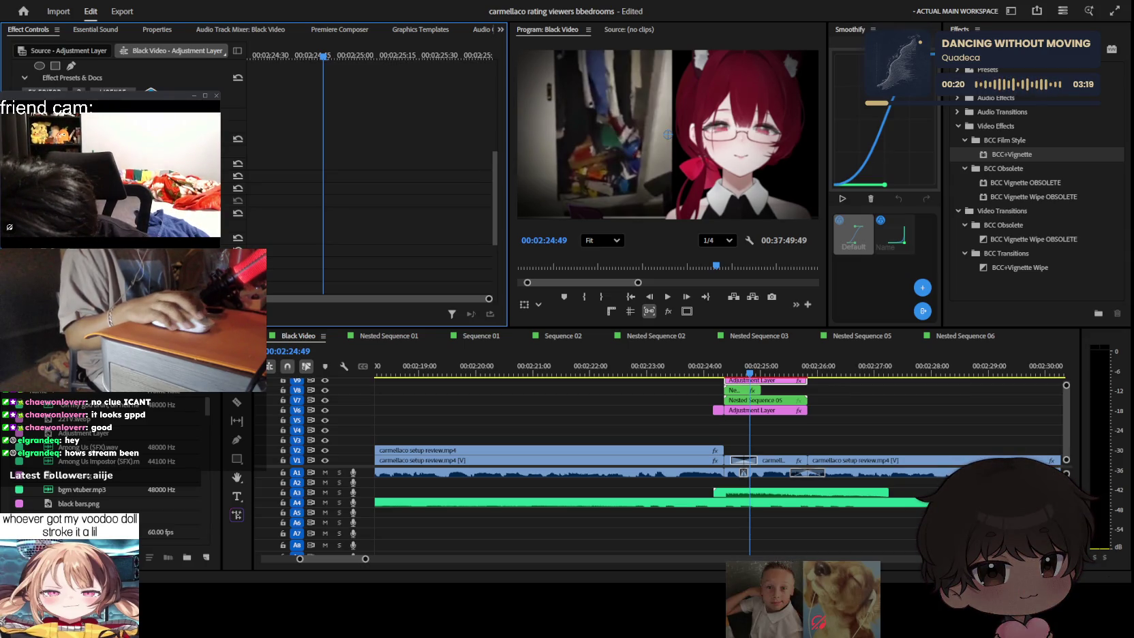
left_click(626, 162)
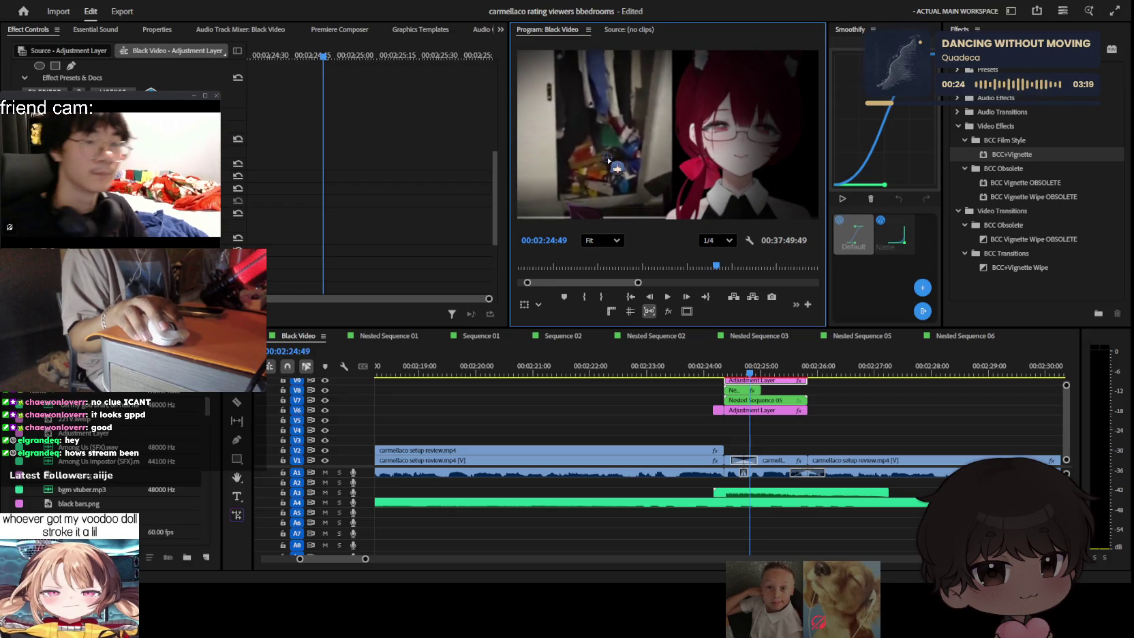
Step: Scrub back to about 02:24 and play the vignetted section
left_click(304, 56)
left_click_drag(305, 57, 187, 60)
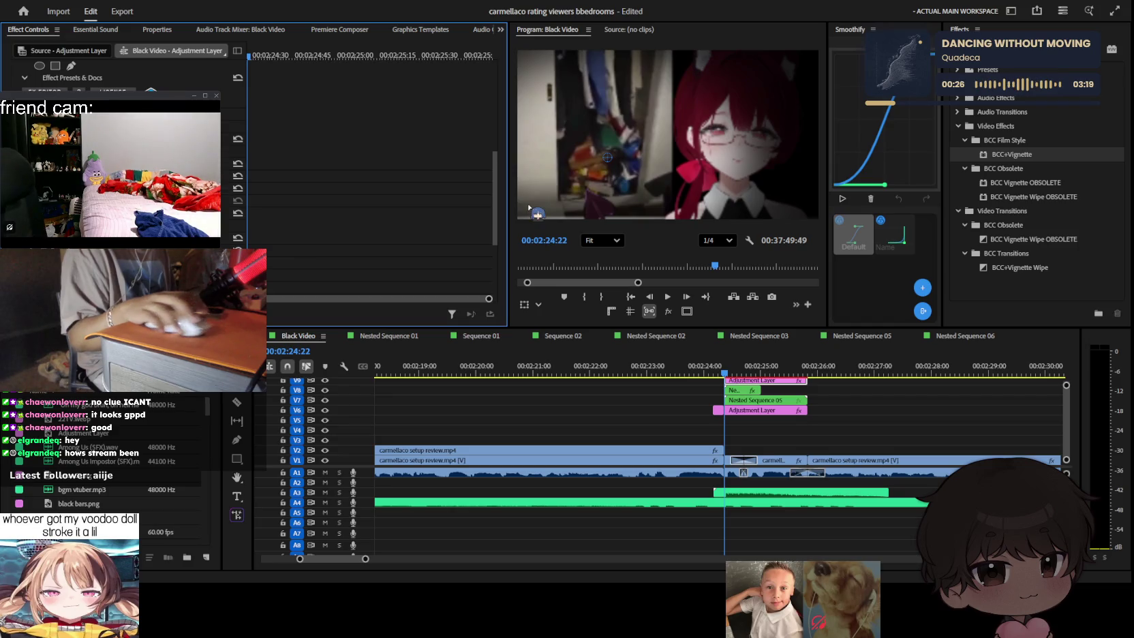
left_click(703, 368)
key("space")
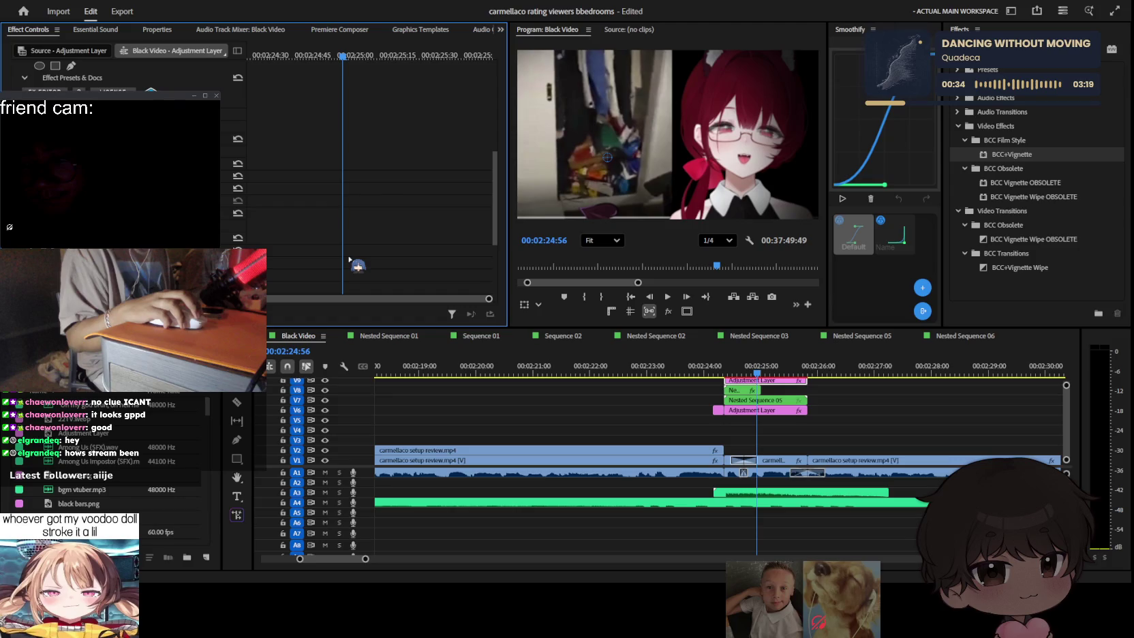
mouse_move(349, 259)
left_mouse_down()
mouse_move(625, 167)
mouse_move(633, 145)
left_mouse_up()
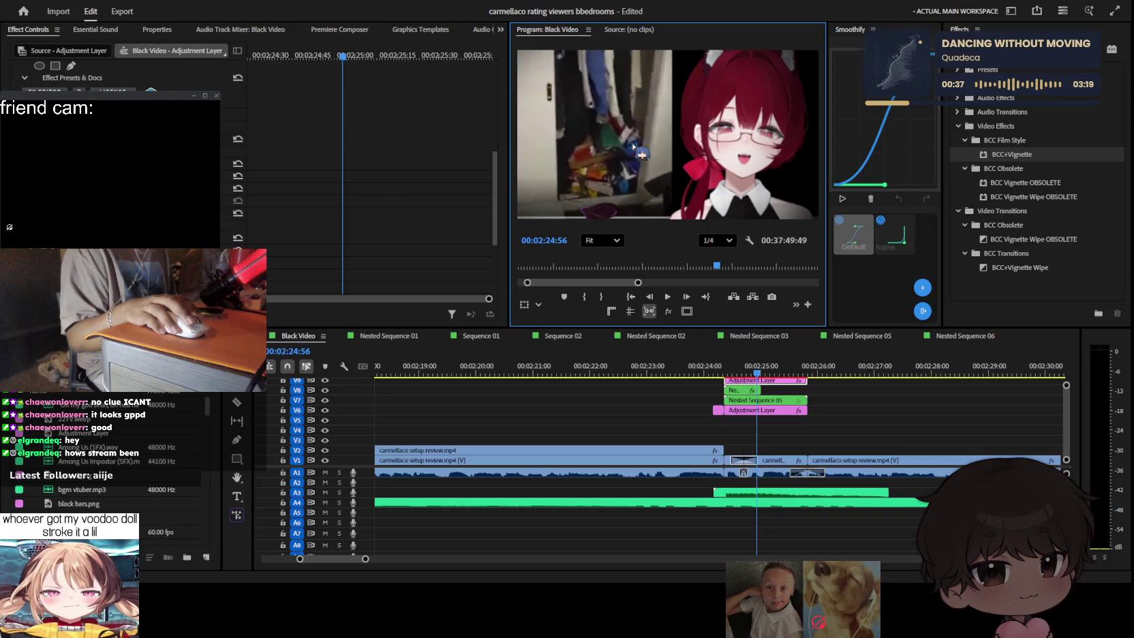
left_click_drag(838, 372, 836, 377)
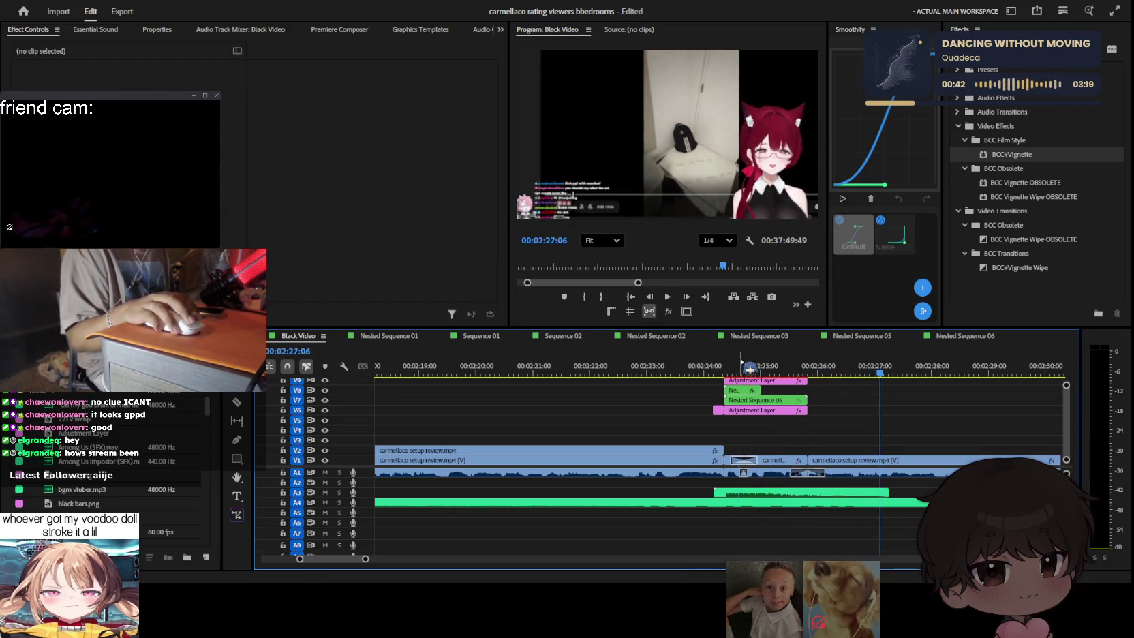
Step: Play back the stacked adjustment-layer effects from about 02:24
left_click(712, 373)
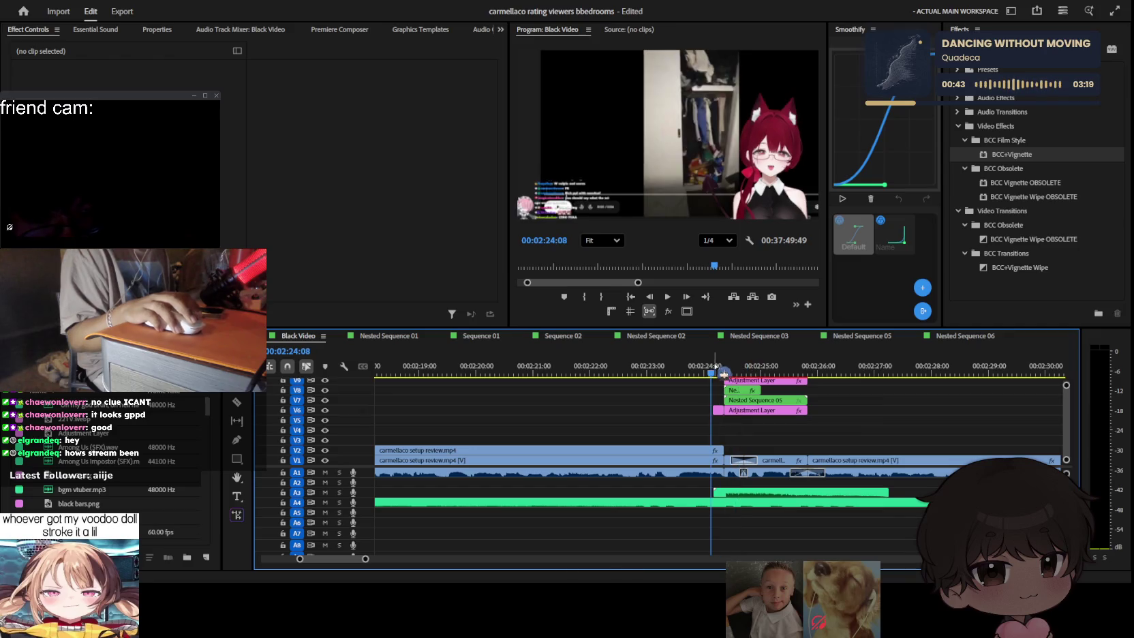
left_click(790, 381)
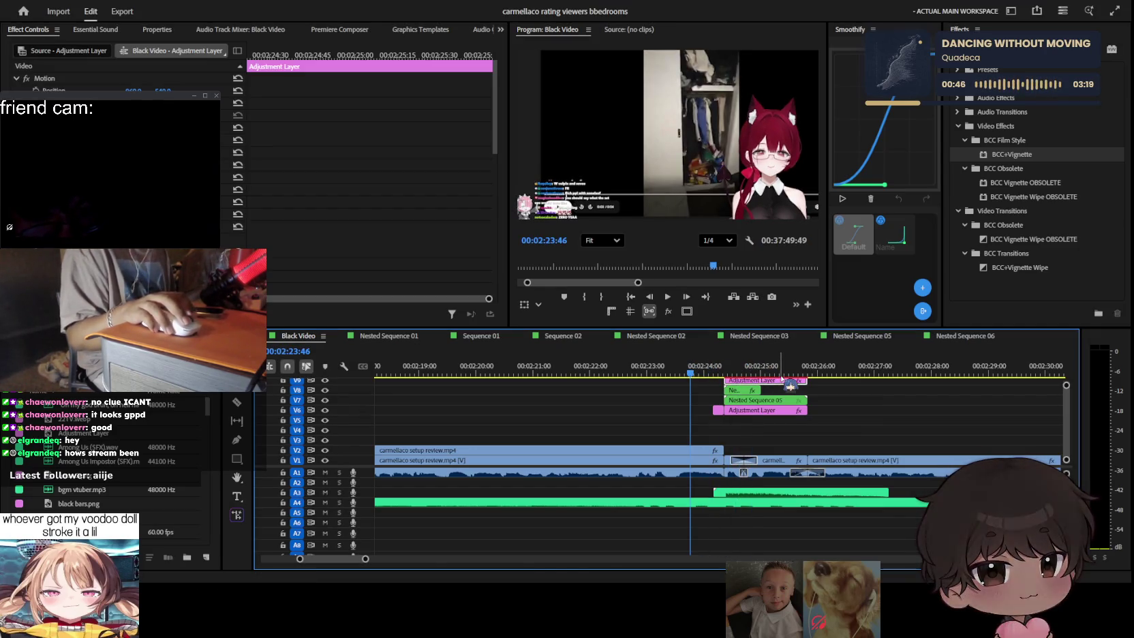
key("space")
key("space")
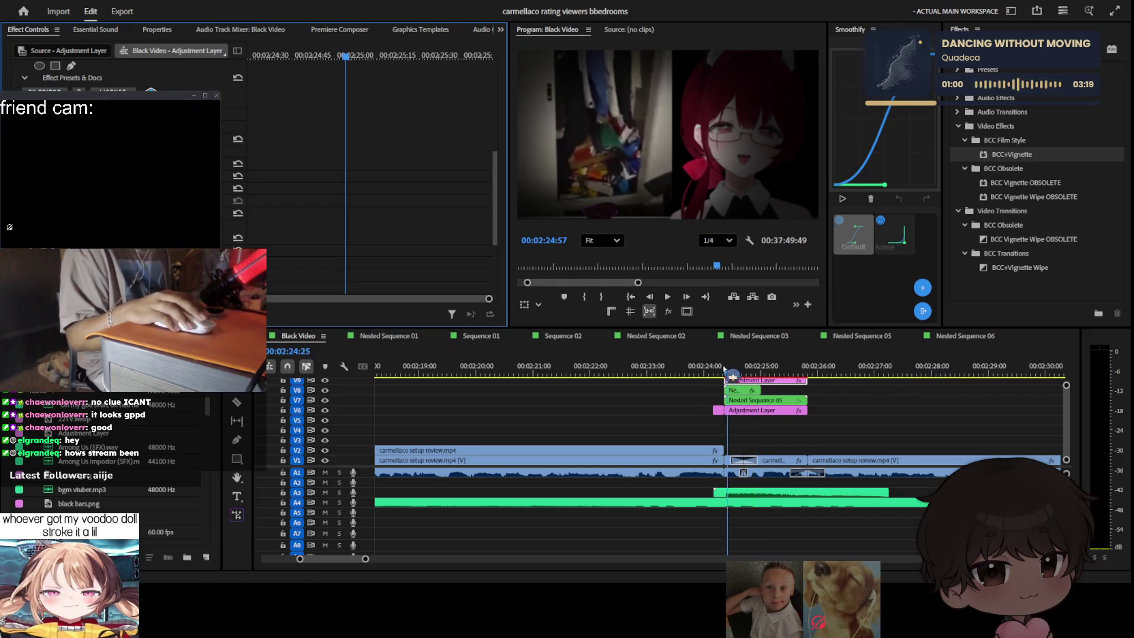
key("space")
left_click(913, 446)
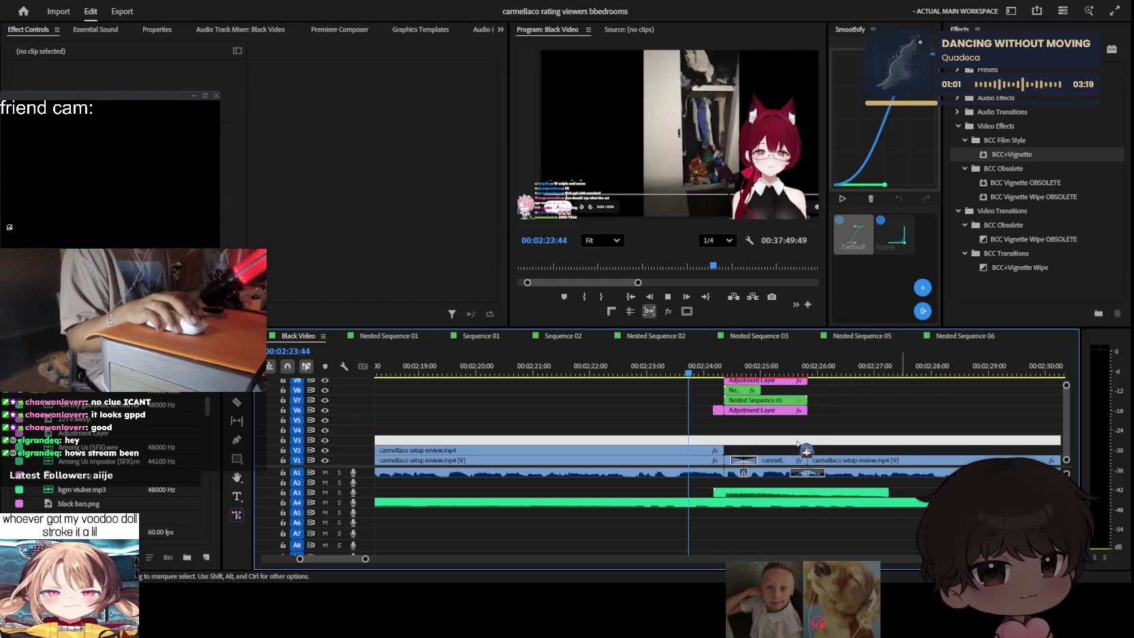
key("space")
Step: Zoom the timeline out, move the playhead before the section, and select the V9 adjustment layer
key("minus")
key("minus")
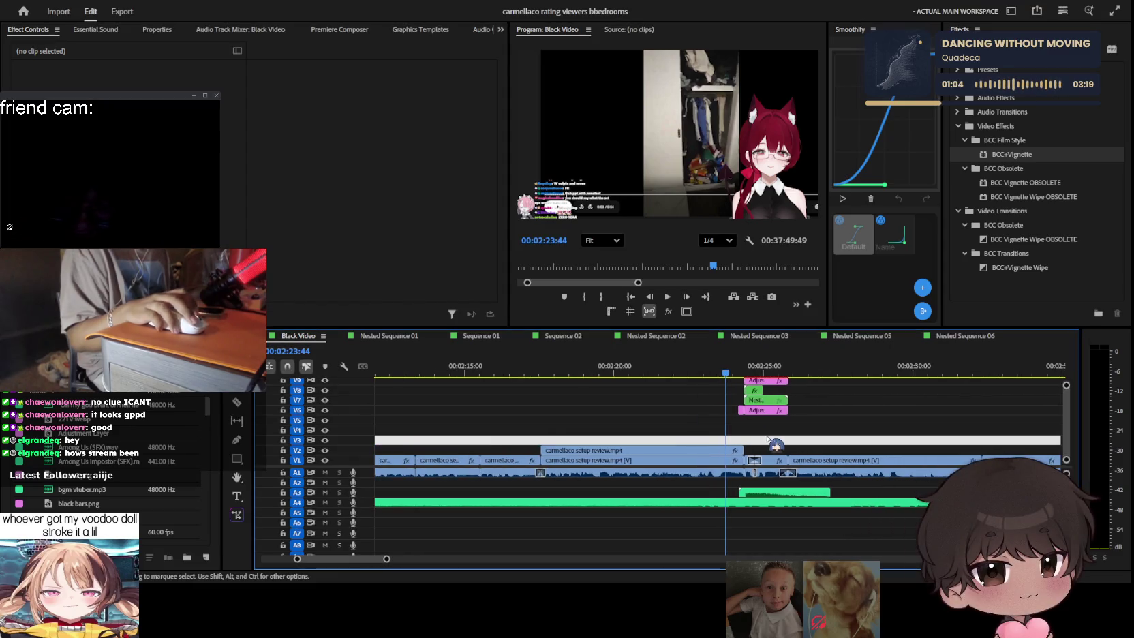
left_click_drag(741, 369, 590, 372)
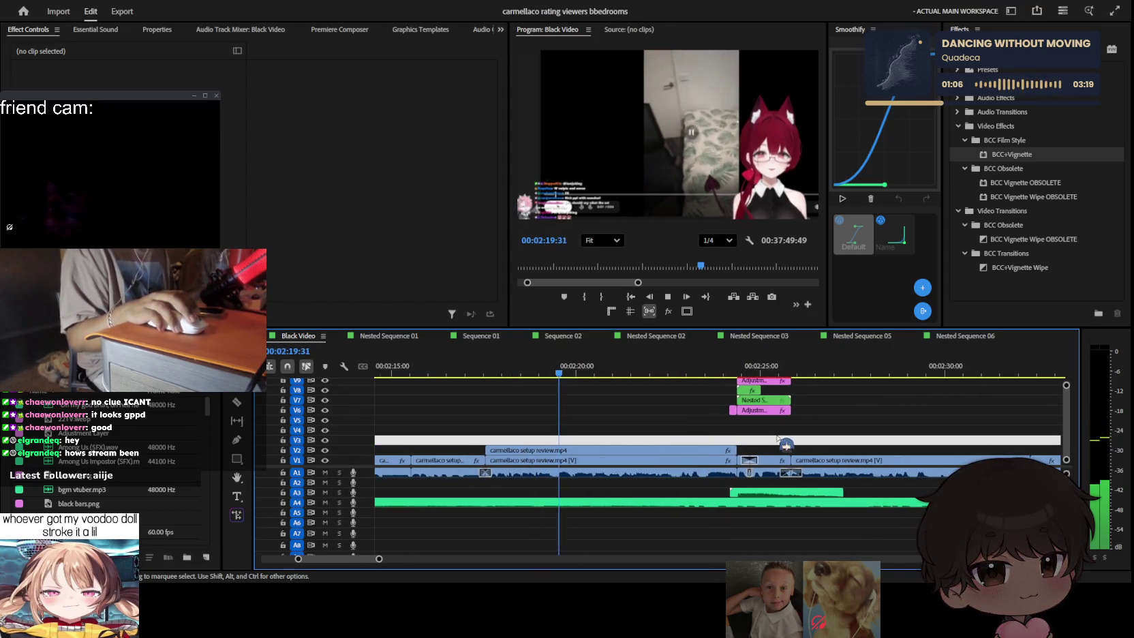
scroll(804, 416, "up", 2, "alt")
scroll(832, 436, "up", 3)
scroll(842, 445, "up", 2, "alt")
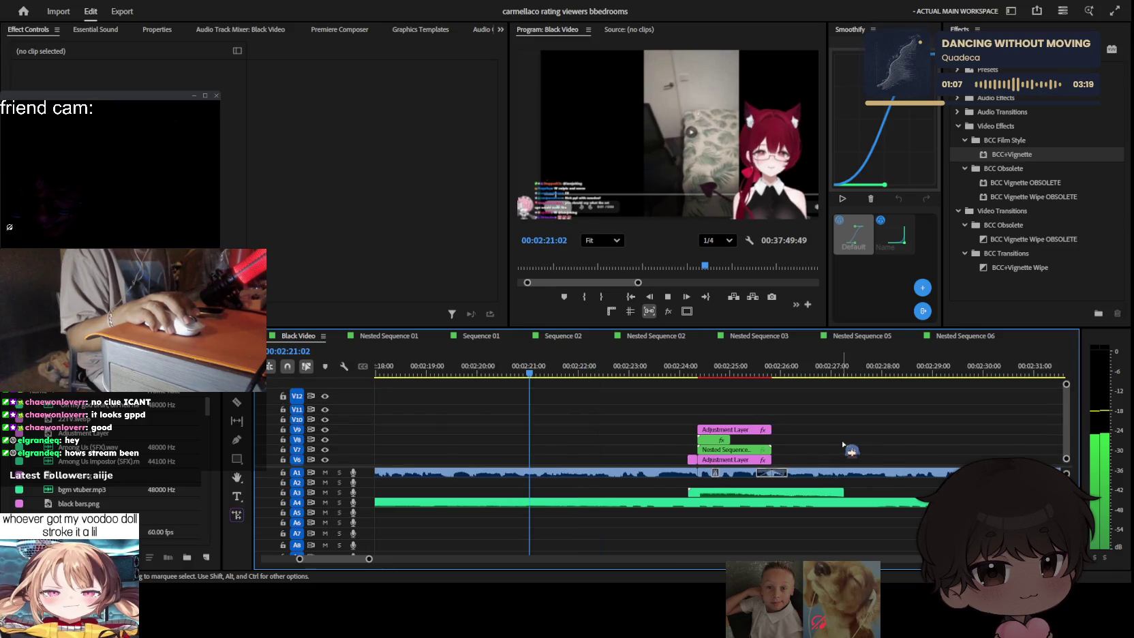
scroll(795, 432, "down", 2)
left_click(734, 410)
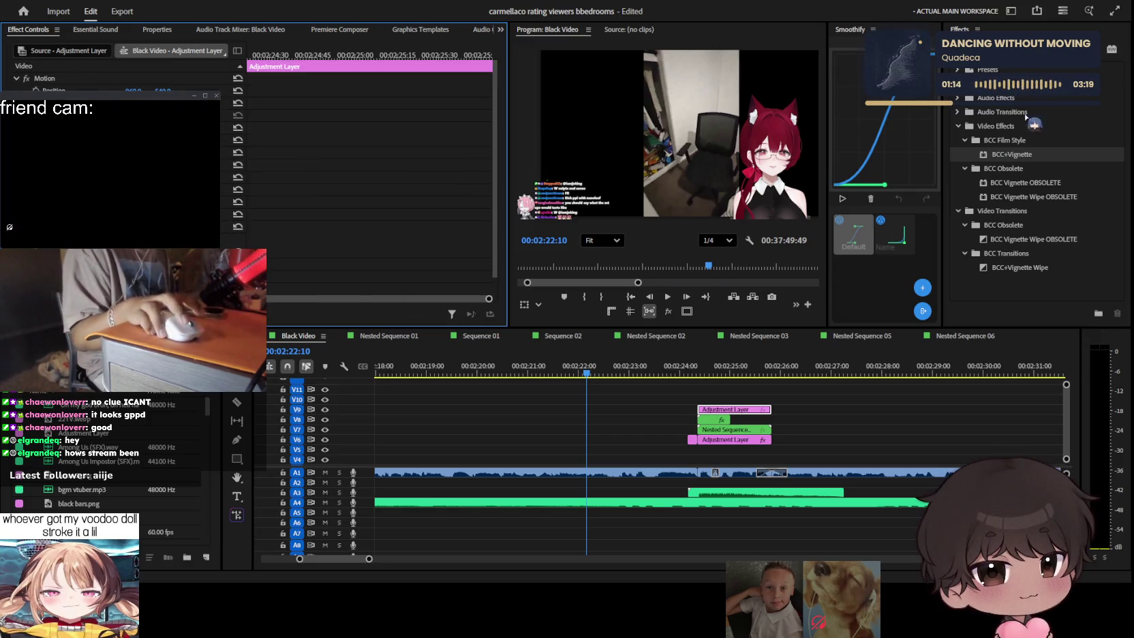
Step: Apply Lumetri Color from Color Correction to the V9 adjustment layer
left_click(957, 83)
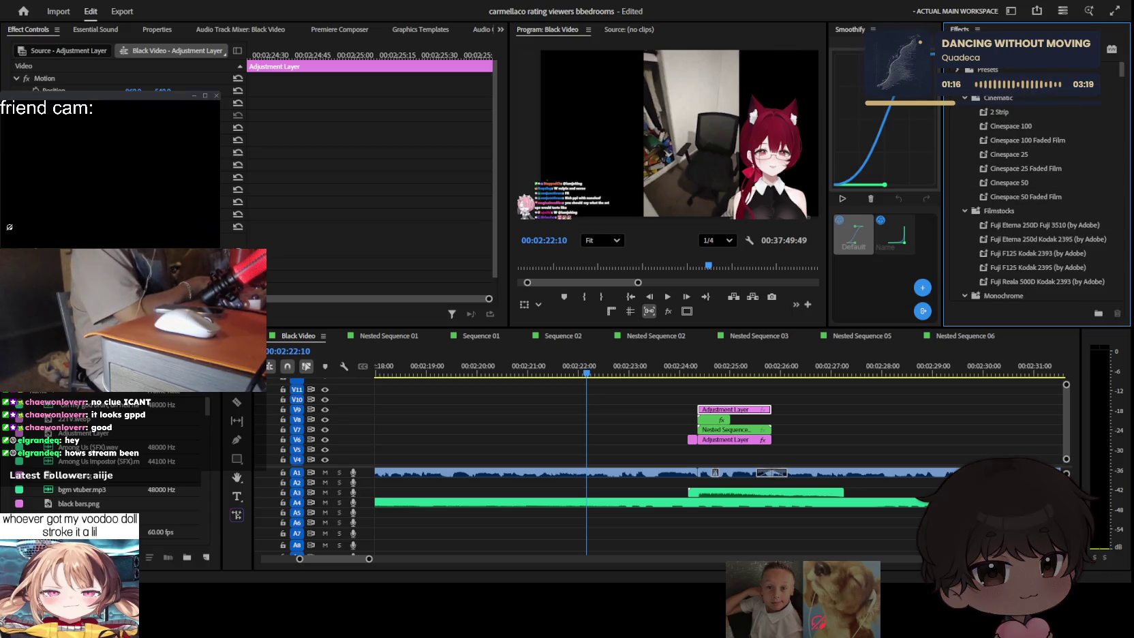
left_click(957, 83)
left_click(958, 126)
mouse_move(1010, 154)
left_mouse_down()
mouse_move(741, 415)
mouse_move(719, 419)
mouse_move(727, 410)
left_mouse_up()
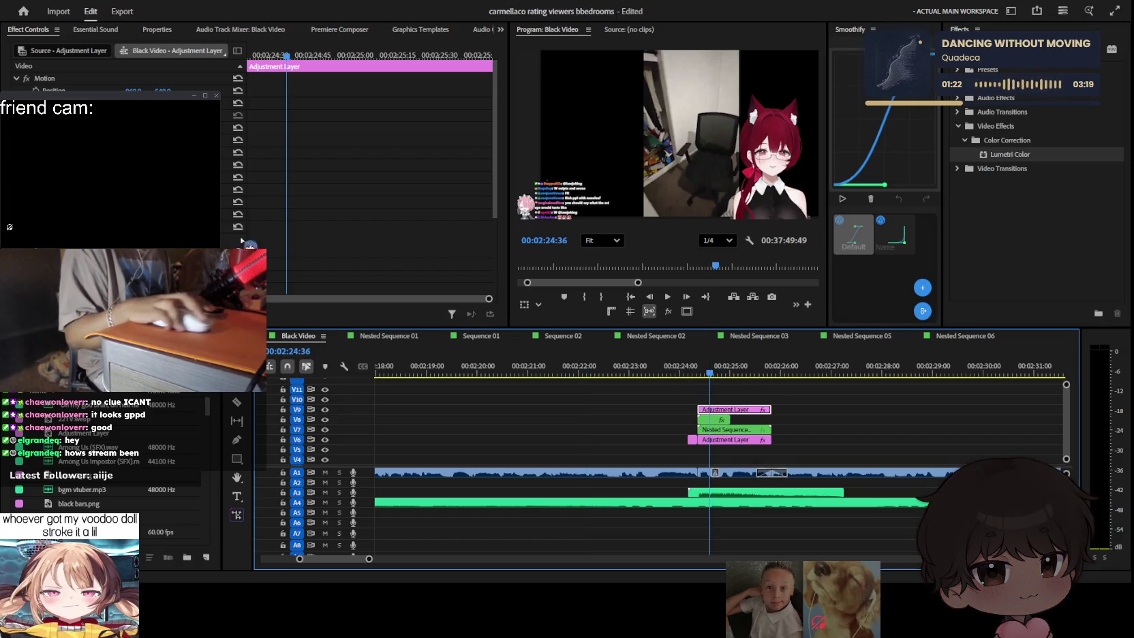
scroll(123, 170, "down", 5)
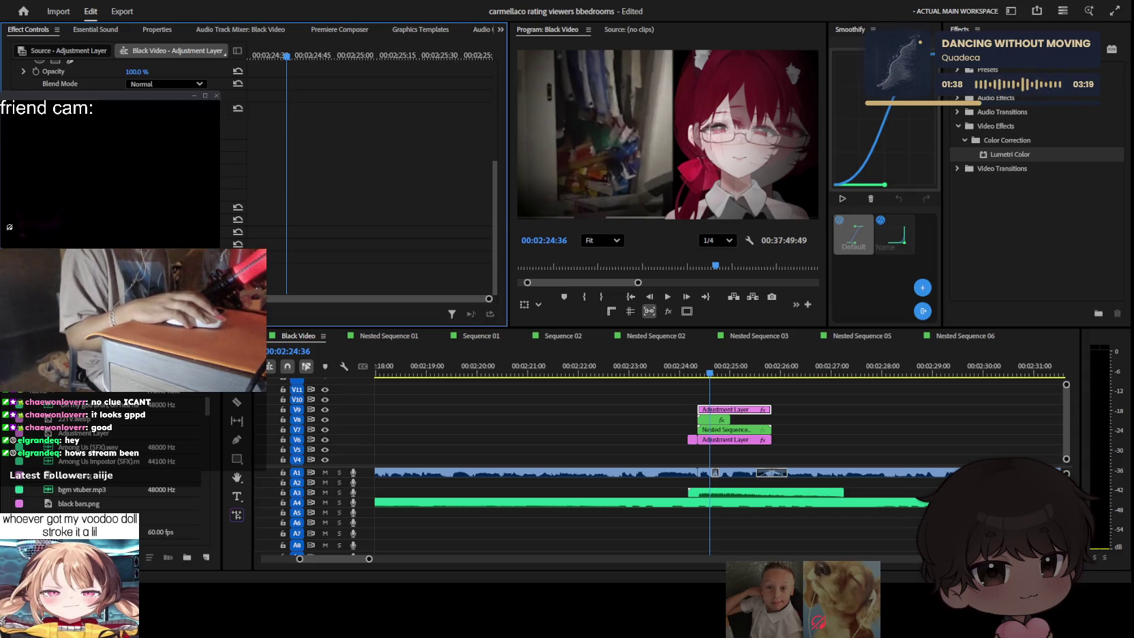
Step: Delete the V9 adjustment layer and play back from 00:02:24:00
left_click_drag(750, 368, 680, 369)
key("Delete")
key("space")
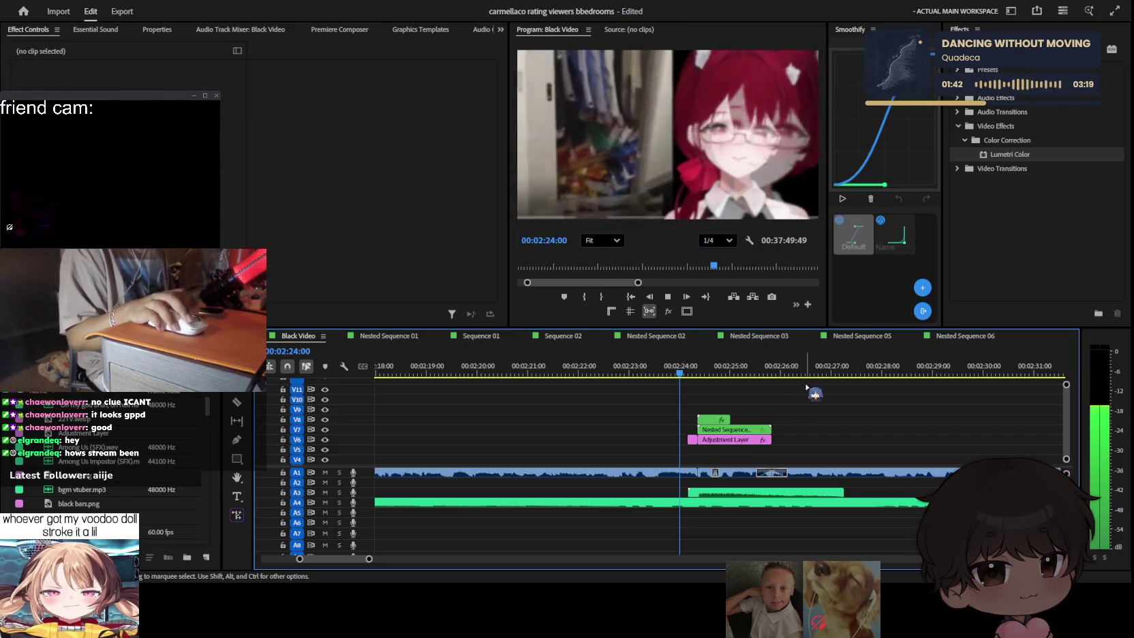
key("equal")
key("space")
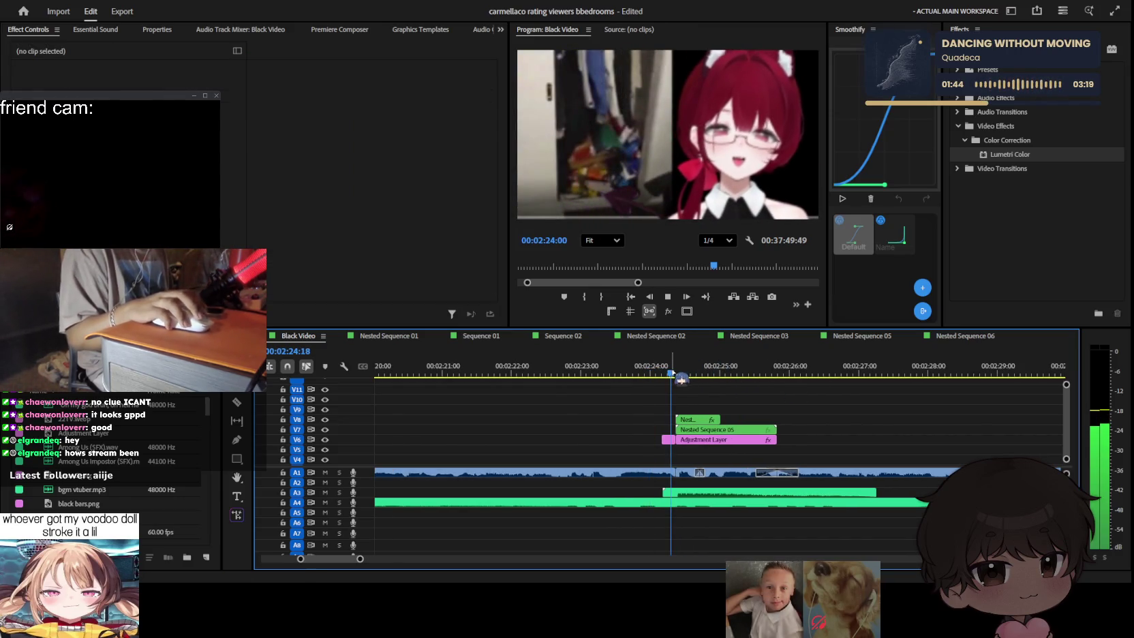
Step: Save the project and stop playback at 00:02:24:49
key("ctrl+s")
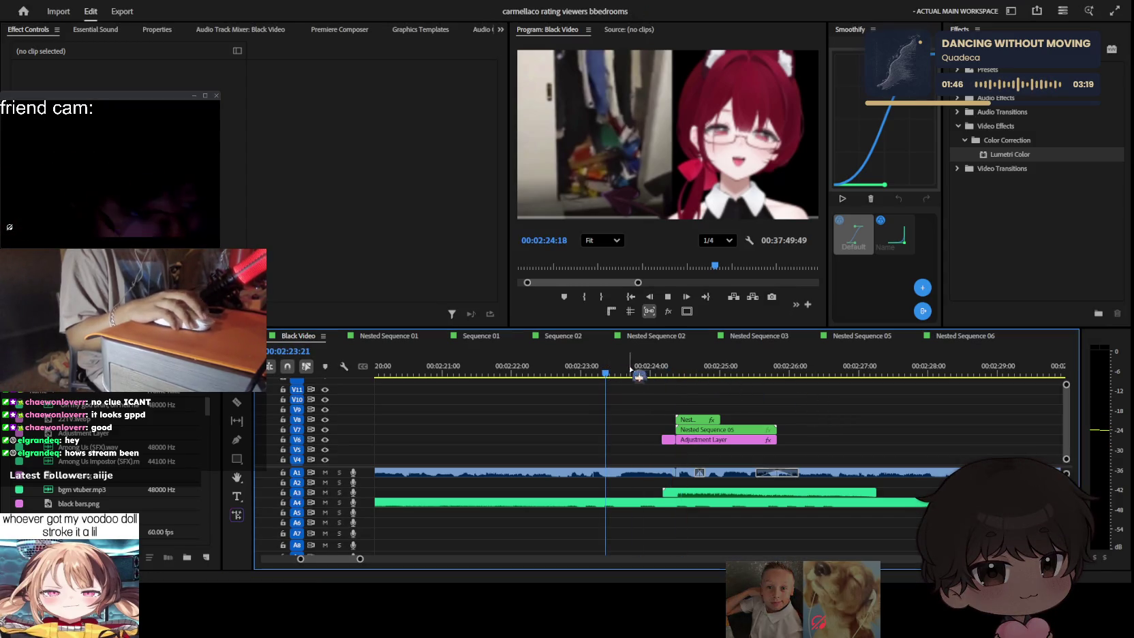
scroll(777, 417, "up", 2)
key("space")
scroll(879, 426, "up", 1)
scroll(879, 425, "up", 1)
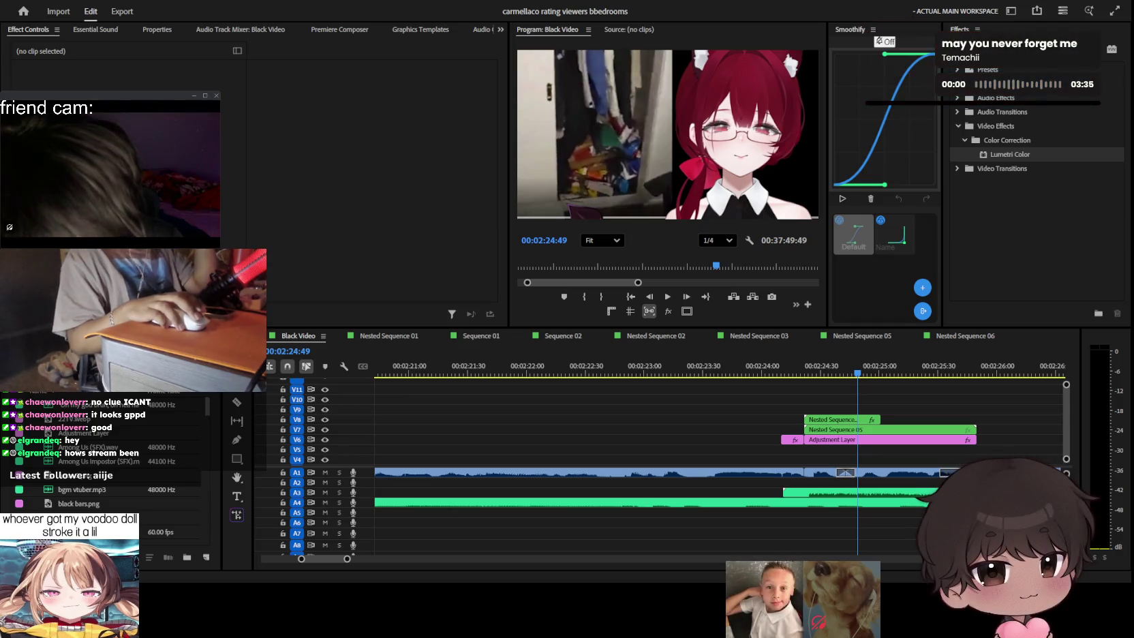
left_click(731, 385)
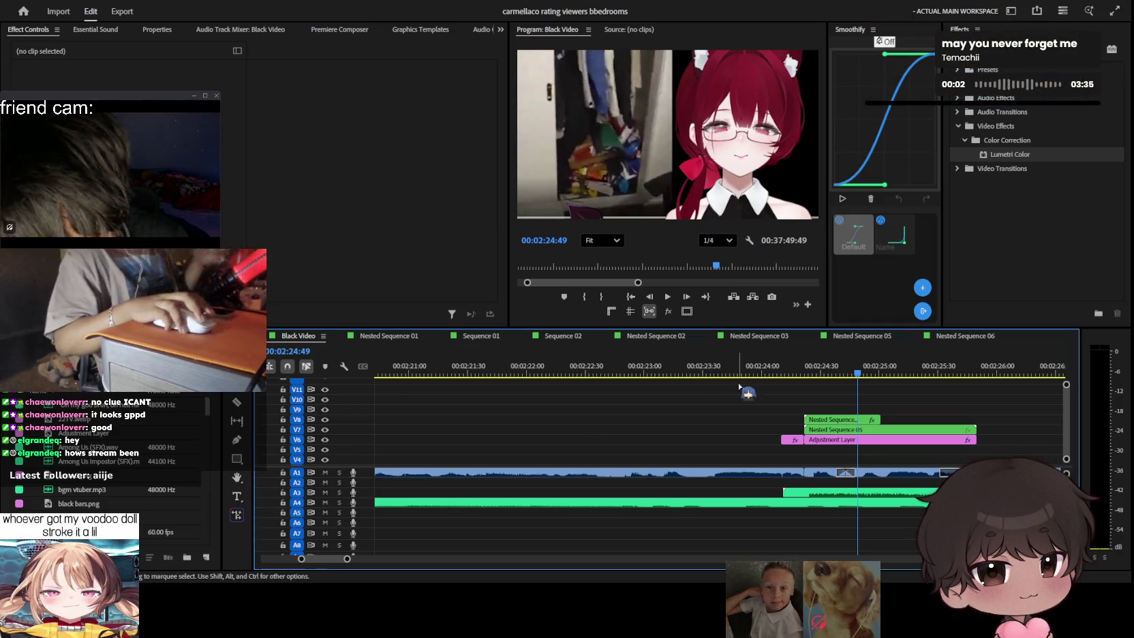
left_click(652, 368)
key("minus")
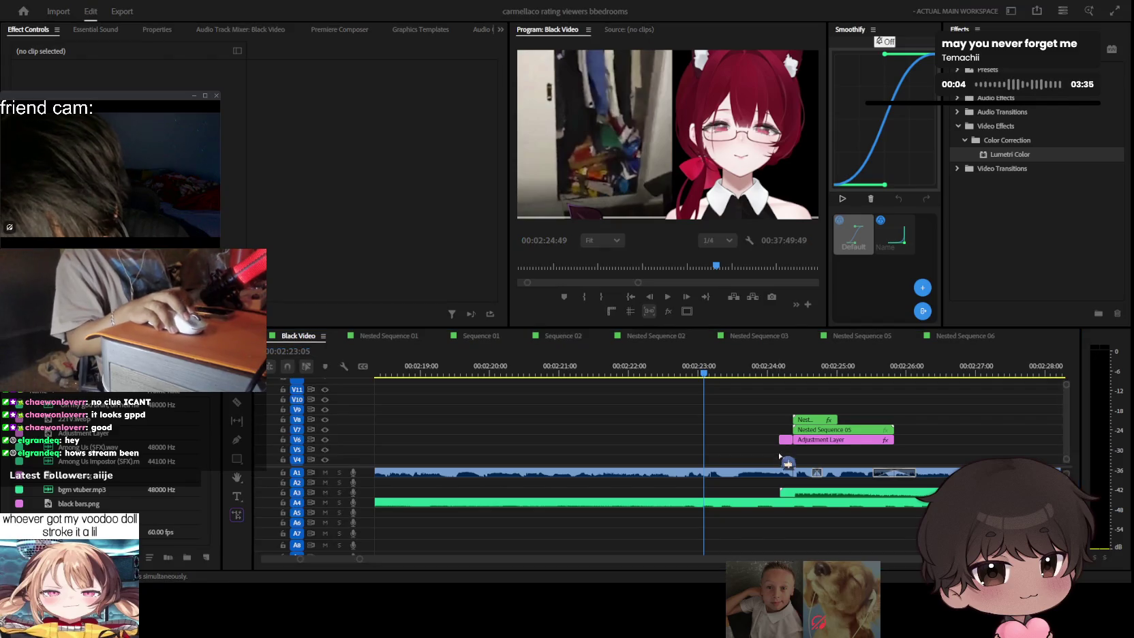
key("minus")
scroll(873, 409, "down", 3)
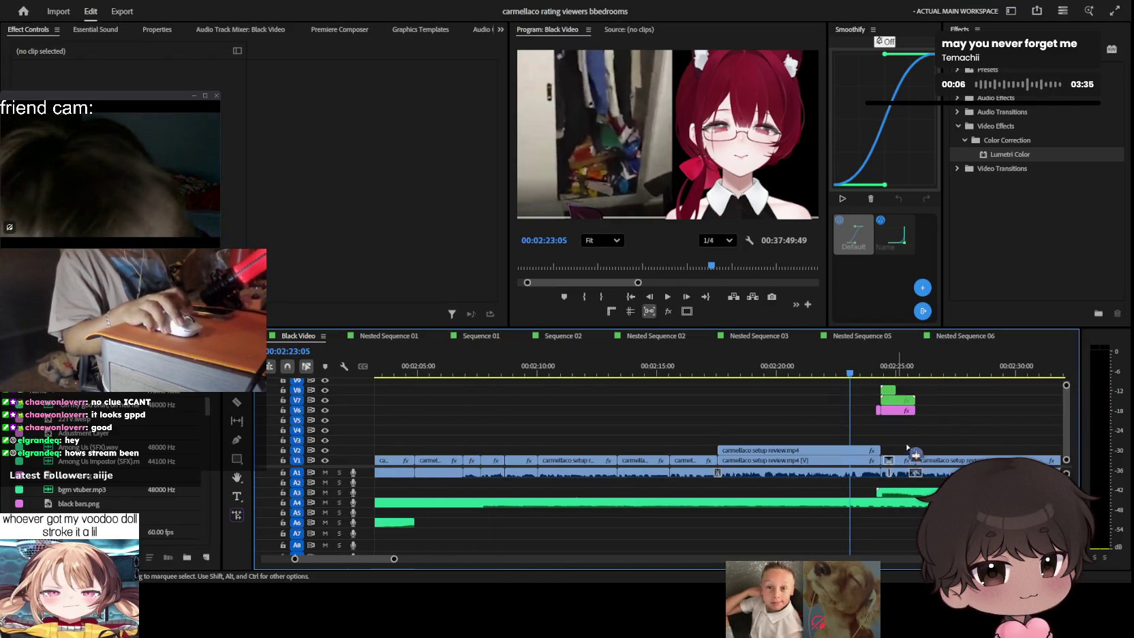
key("equal")
key("equal")
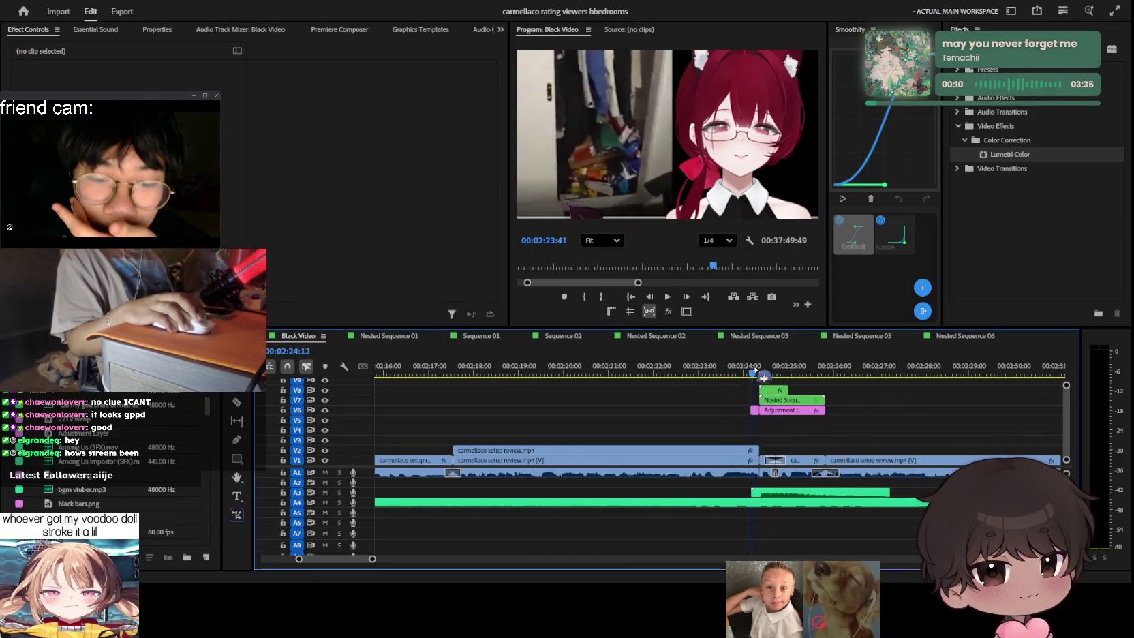
key("equal")
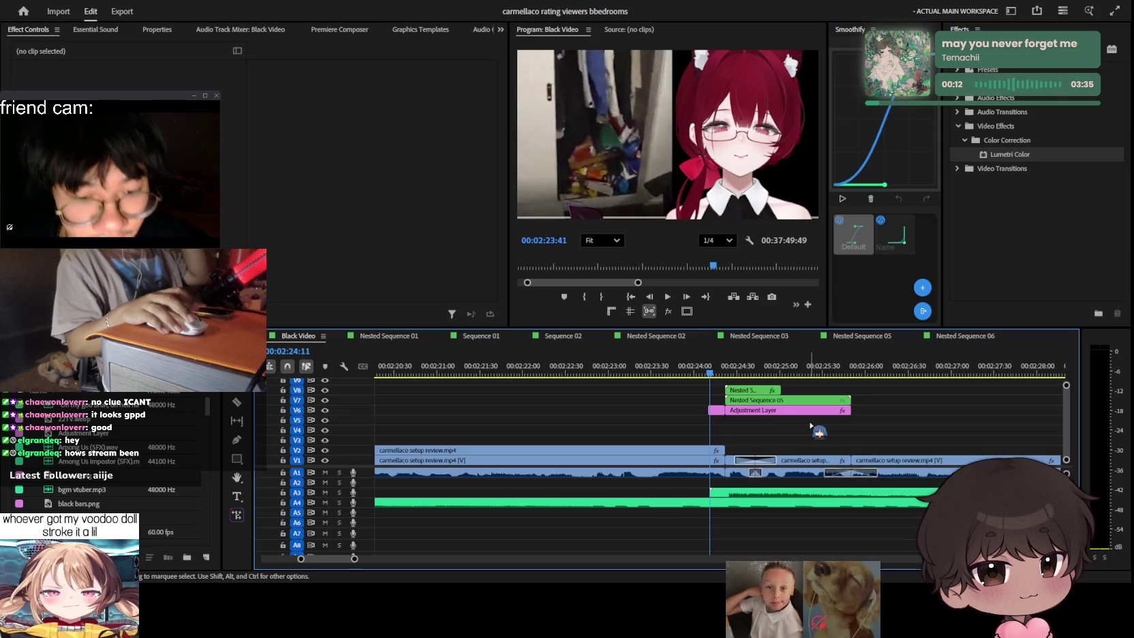
left_click(785, 410)
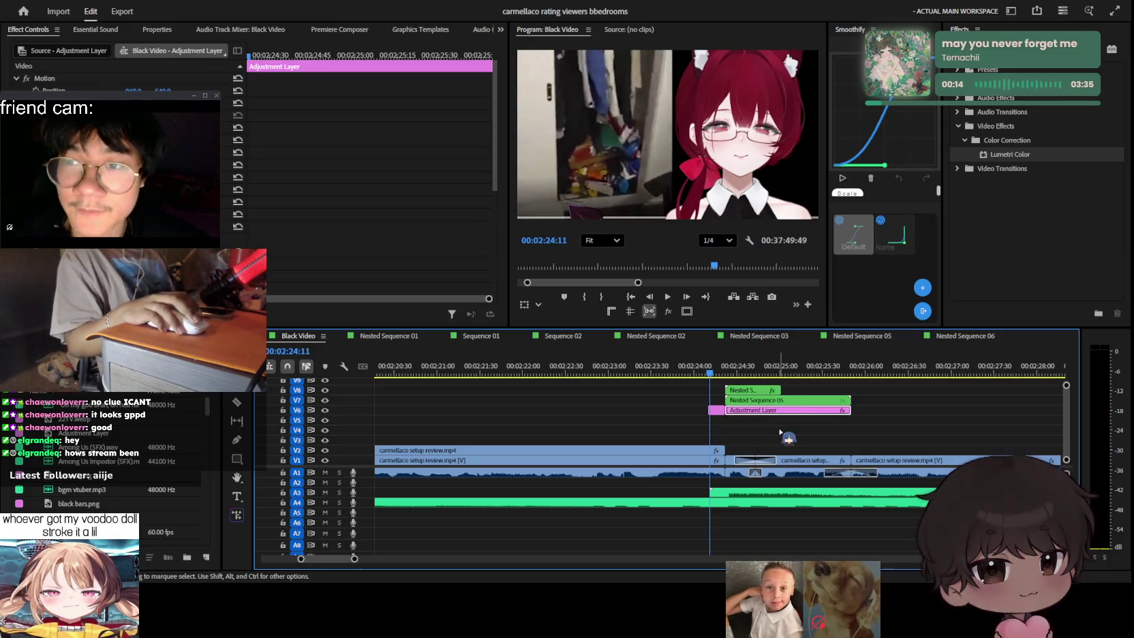
Step: Copy the V6 Adjustment Layer up onto track V9
key("space")
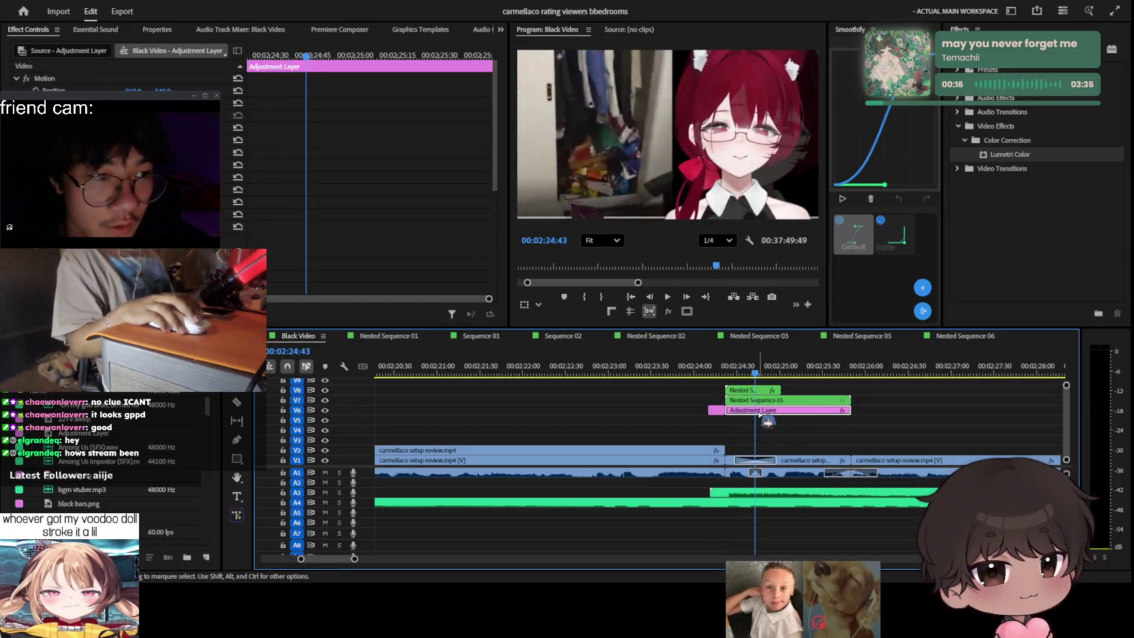
scroll(837, 423, "up", 3)
left_click_drag(791, 453, 785, 421)
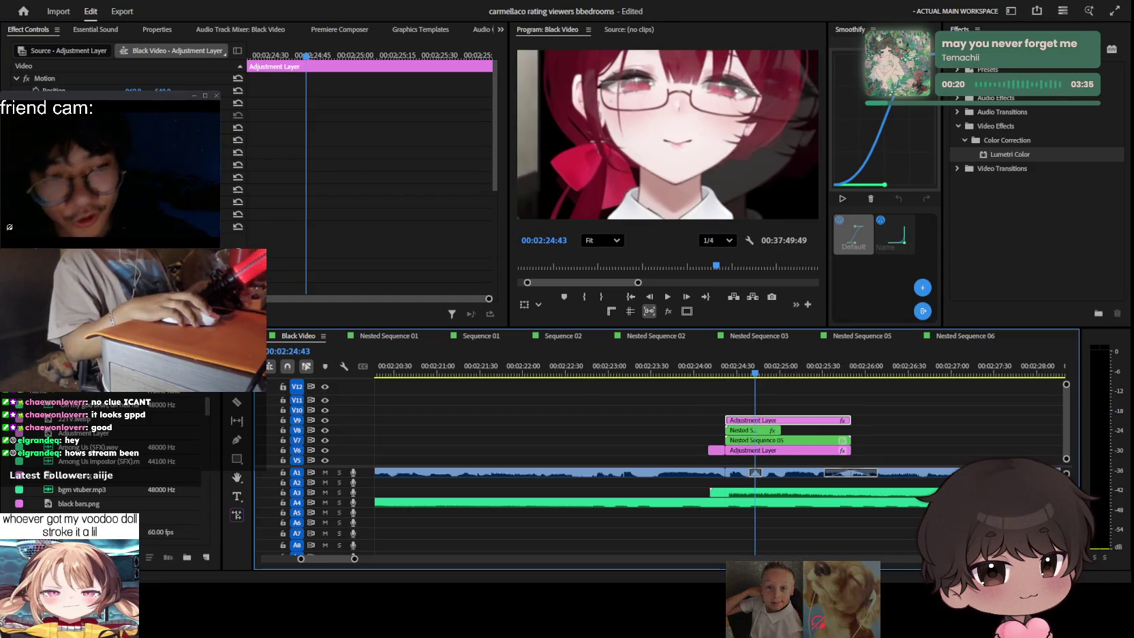
Step: Filter the Effects panel for 'vignette'
key("shift+7")
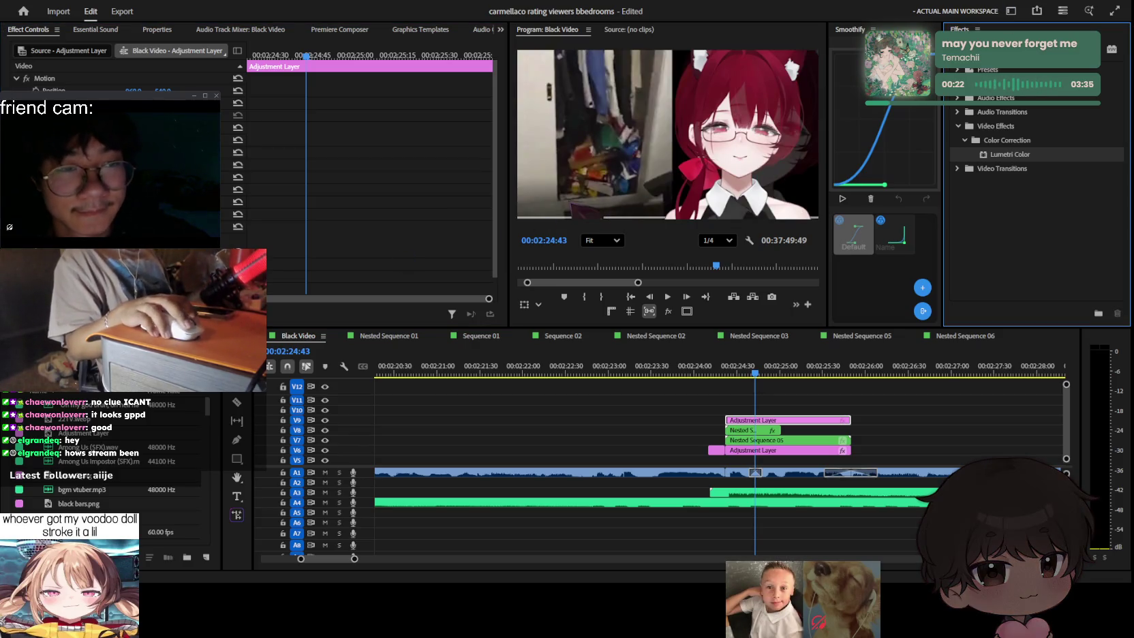
key("Left")
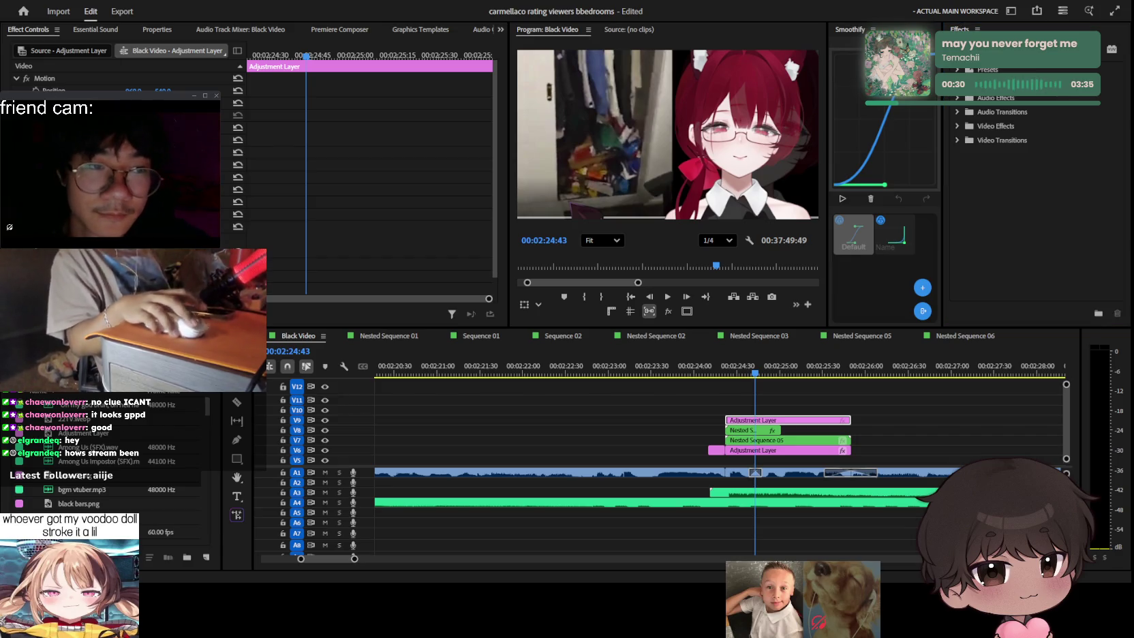
key("shift+7")
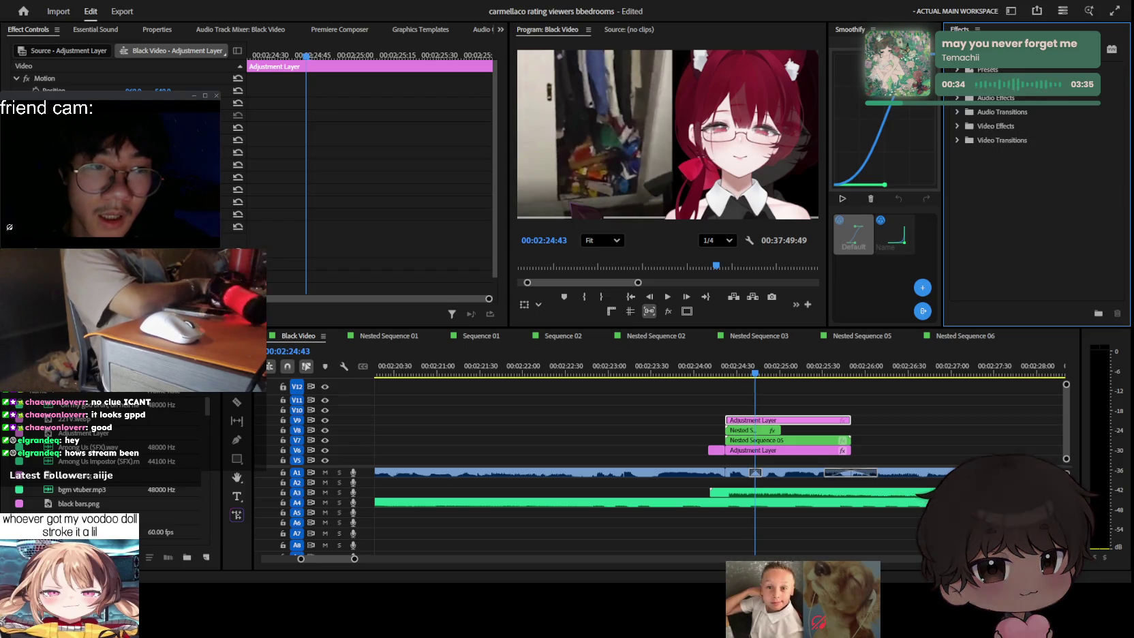
type("vignette")
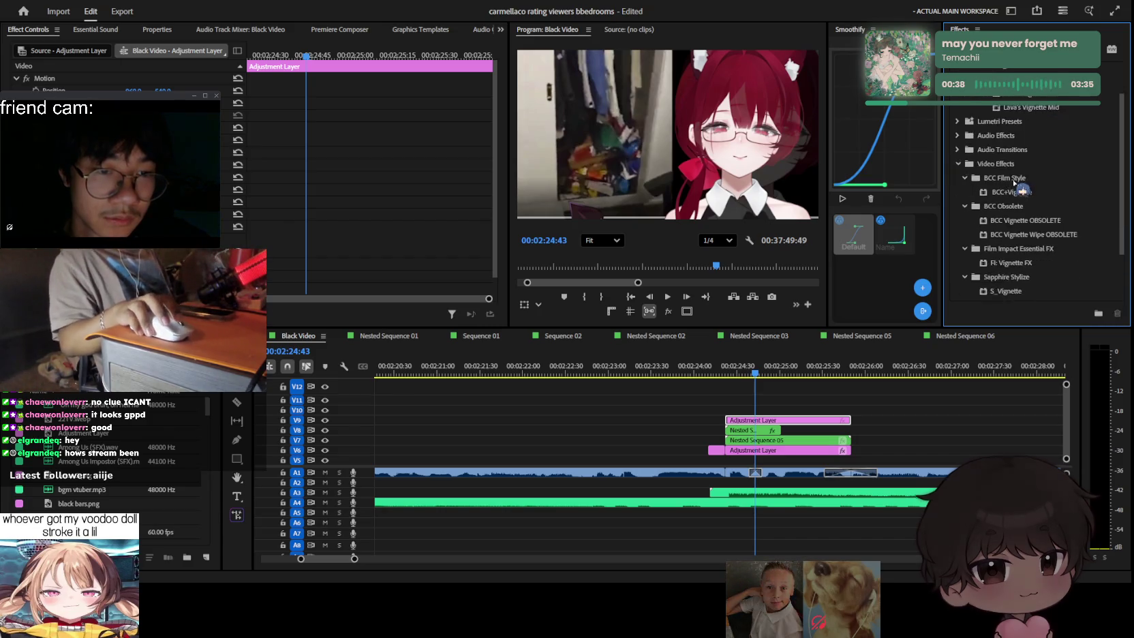
Step: Apply S_Vignette to the V9 layer, move its centre left, and copy the layer to V10
scroll(1022, 204, "down", 5)
left_click_drag(1010, 255, 798, 421)
scroll(122, 171, "down", 3)
left_click(82, 150)
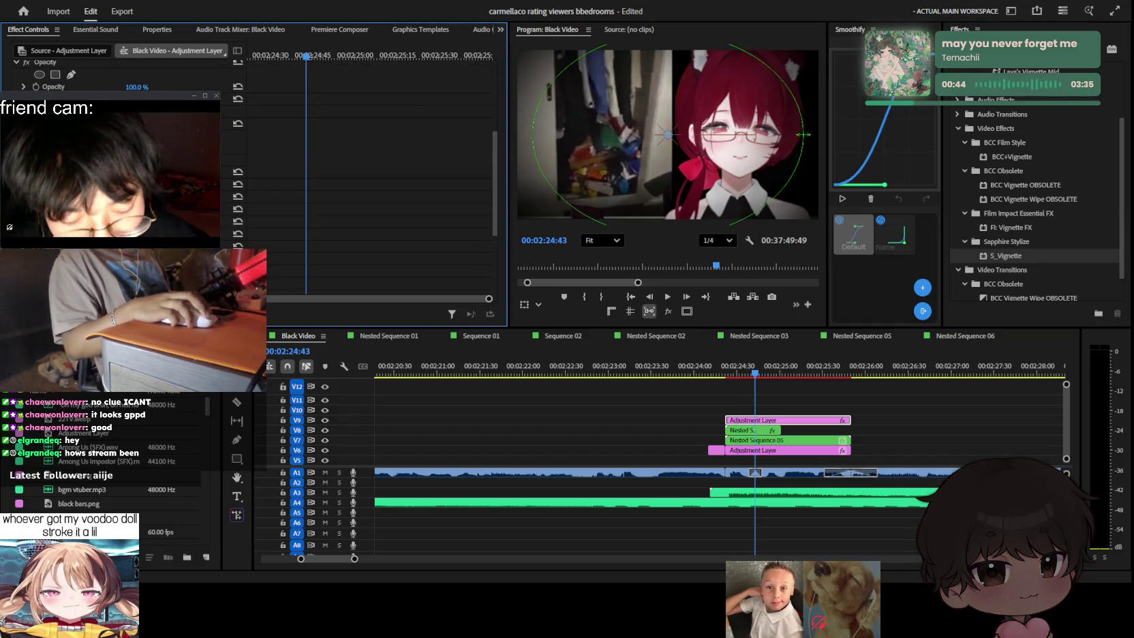
mouse_move(668, 134)
left_mouse_down()
mouse_move(626, 134)
mouse_move(626, 153)
left_mouse_up()
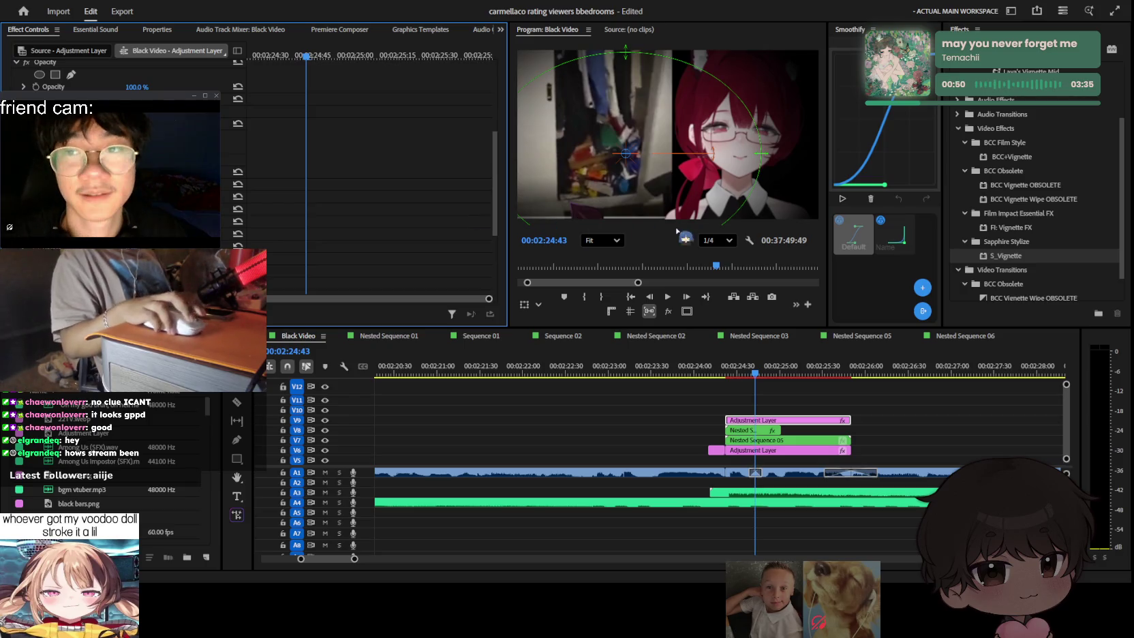
left_click(831, 409)
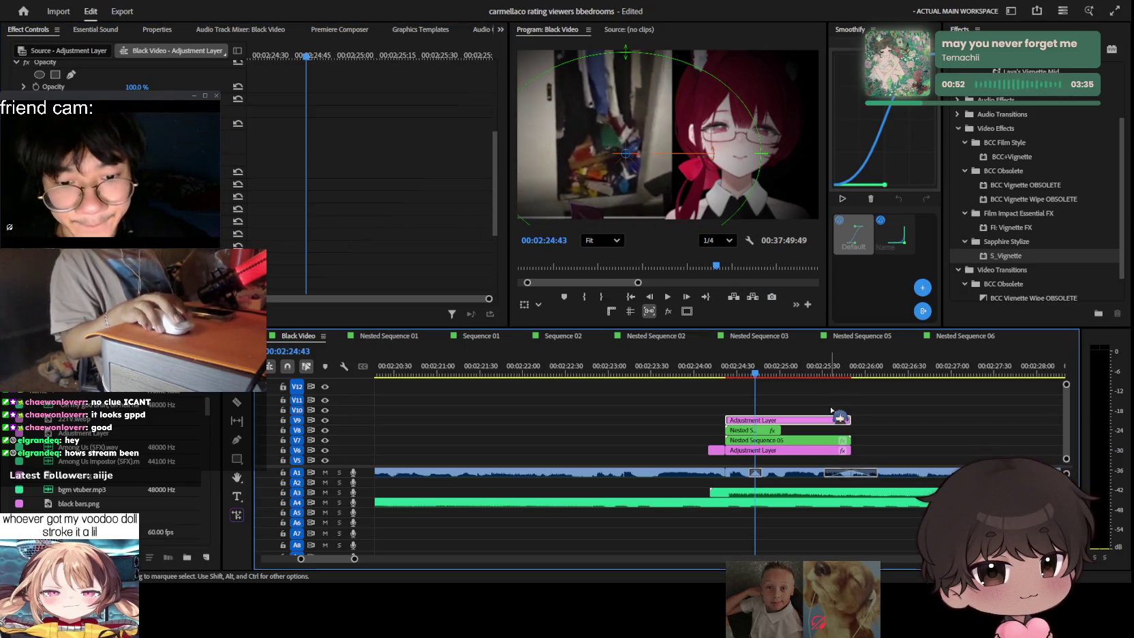
left_click_drag(831, 410, 805, 413)
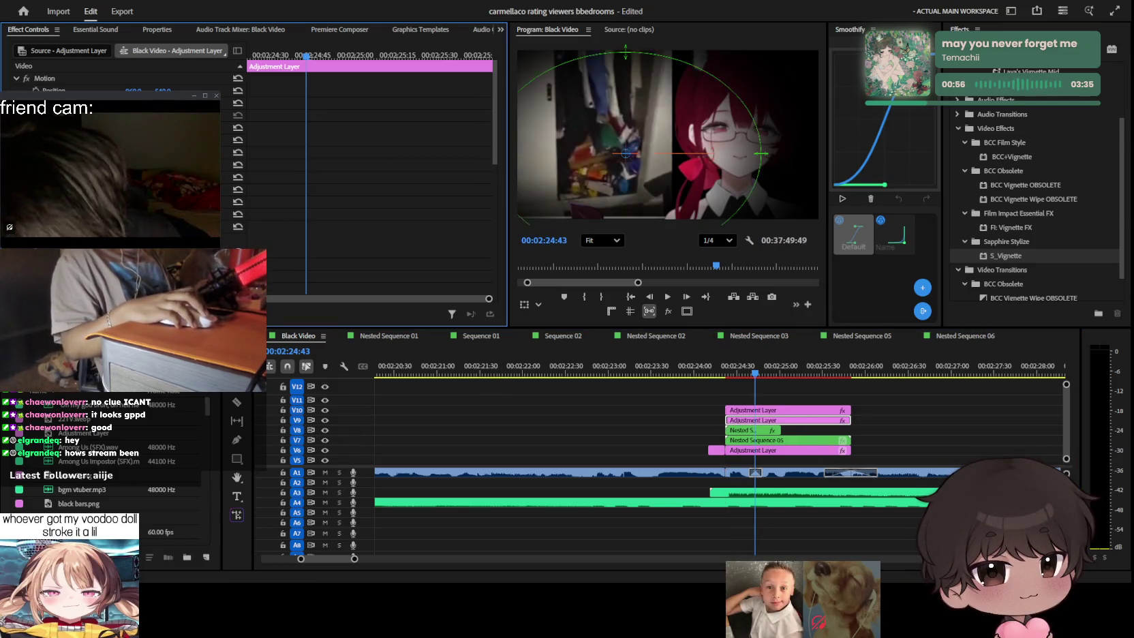
Step: Clear the vignette search, filter Effects for 'gaussian', and drag Gaussian Blur onto the clip
key("shift+7")
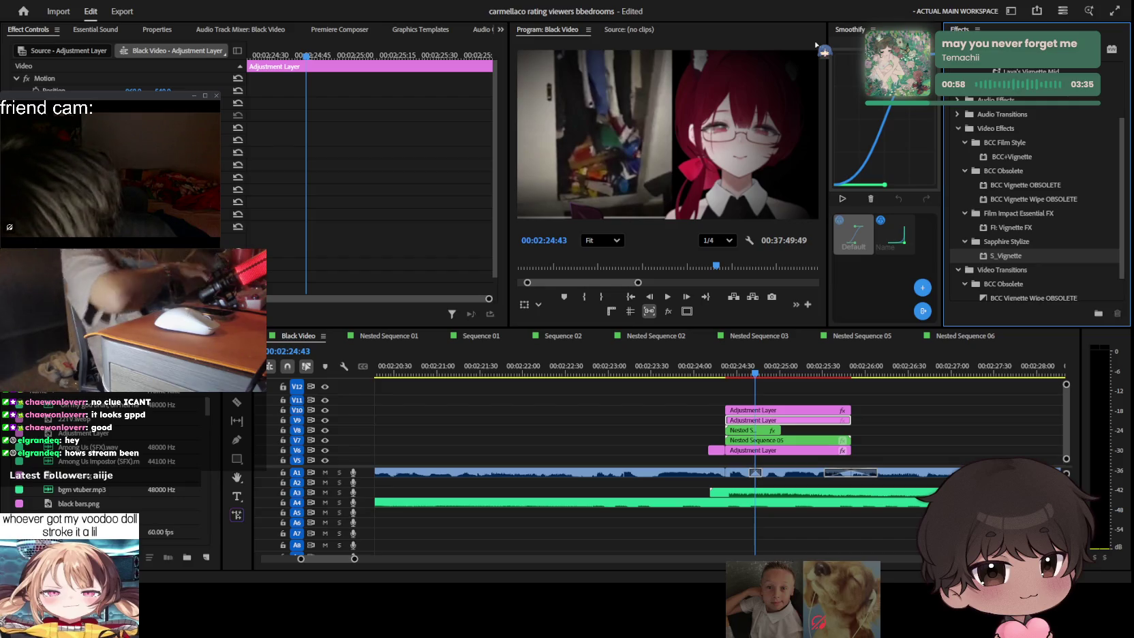
key("BackSpace")
left_click(957, 69)
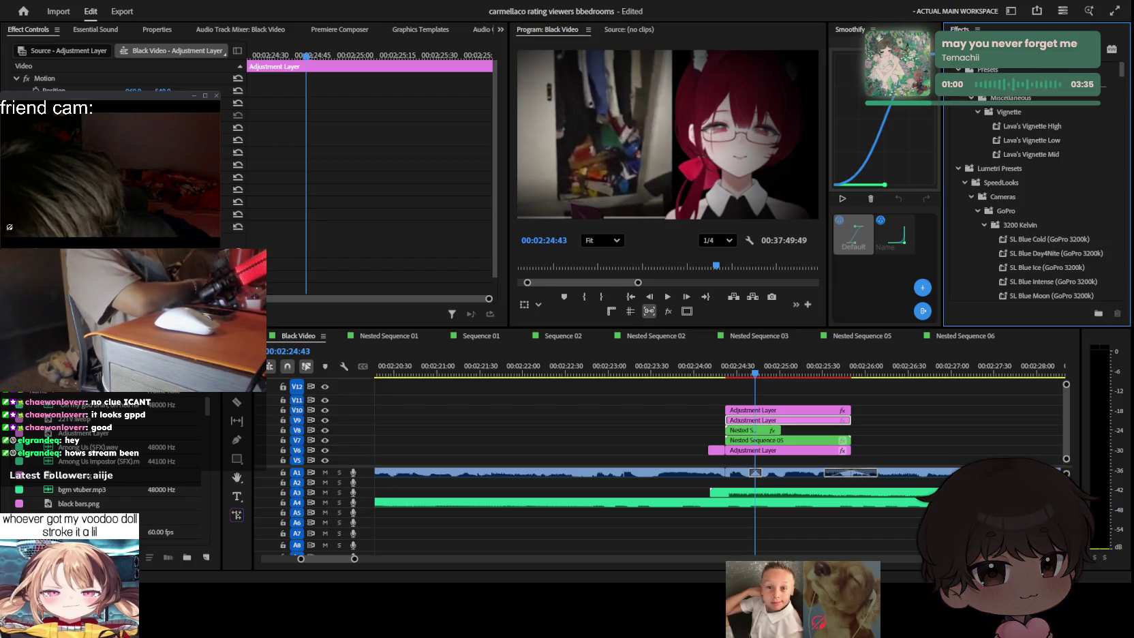
left_click(957, 69)
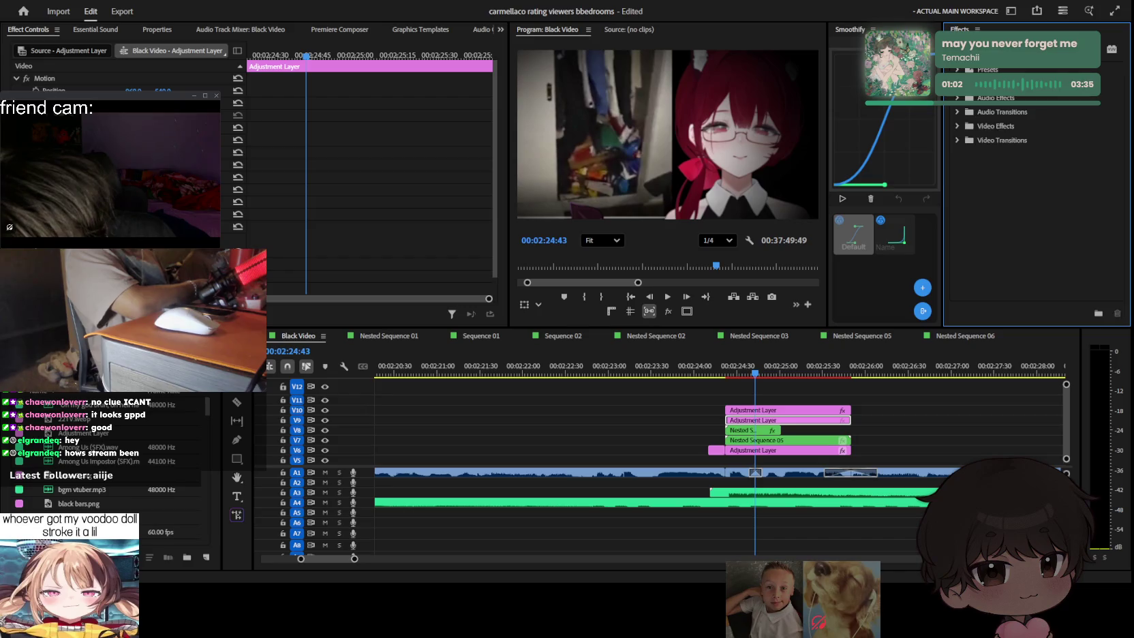
left_click(957, 69)
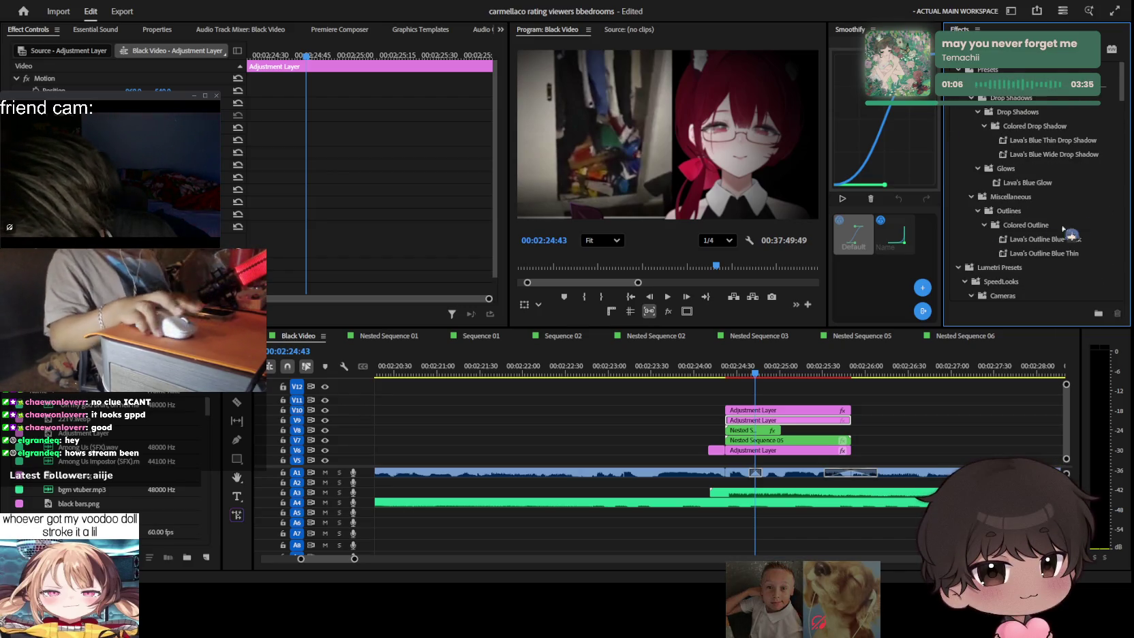
scroll(1049, 233, "down", 5)
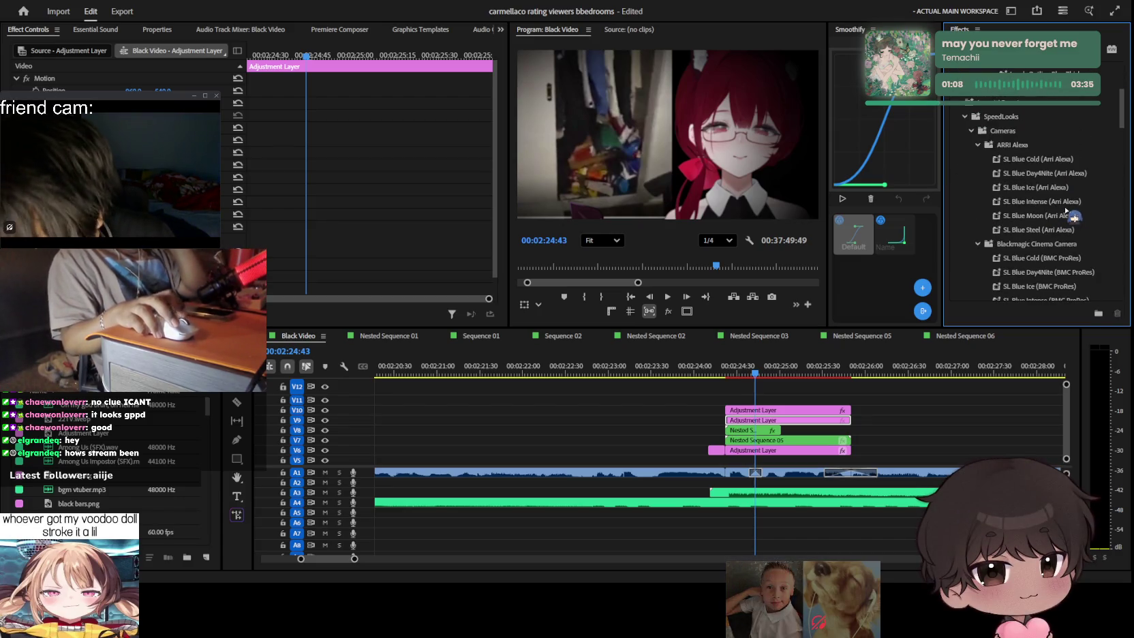
scroll(1067, 214, "down", 1)
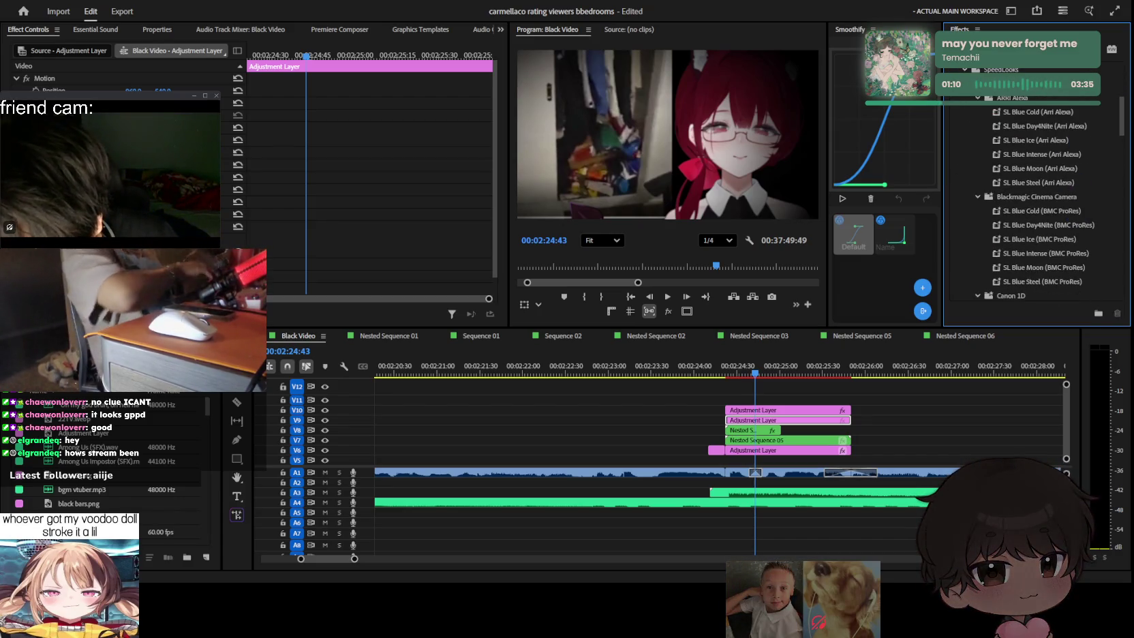
type("gaussian")
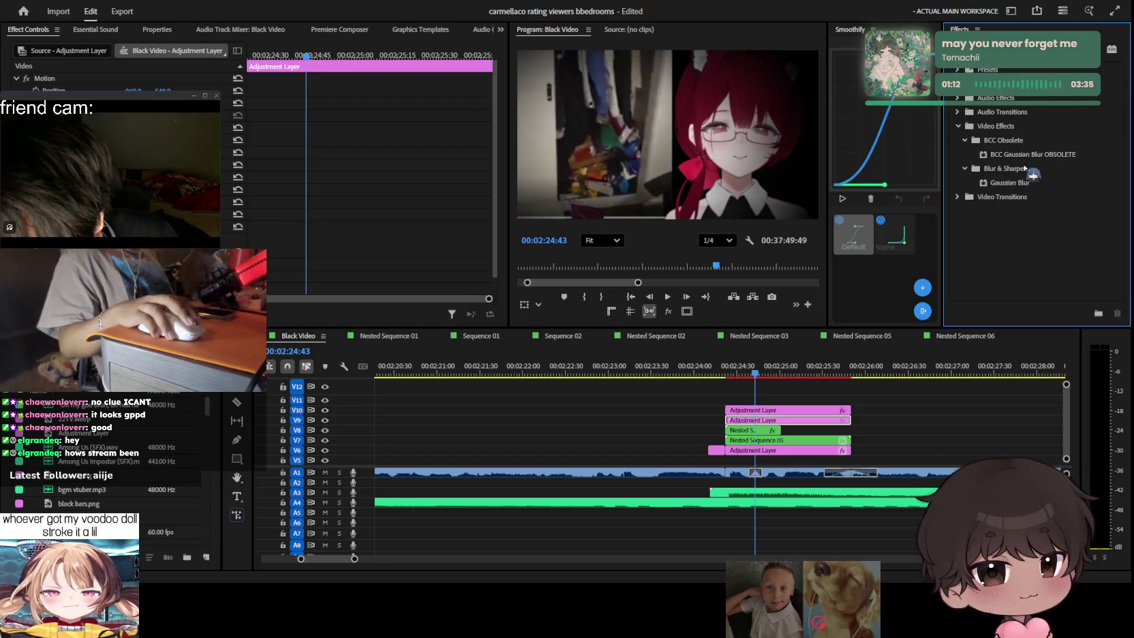
left_click_drag(782, 432, 783, 432)
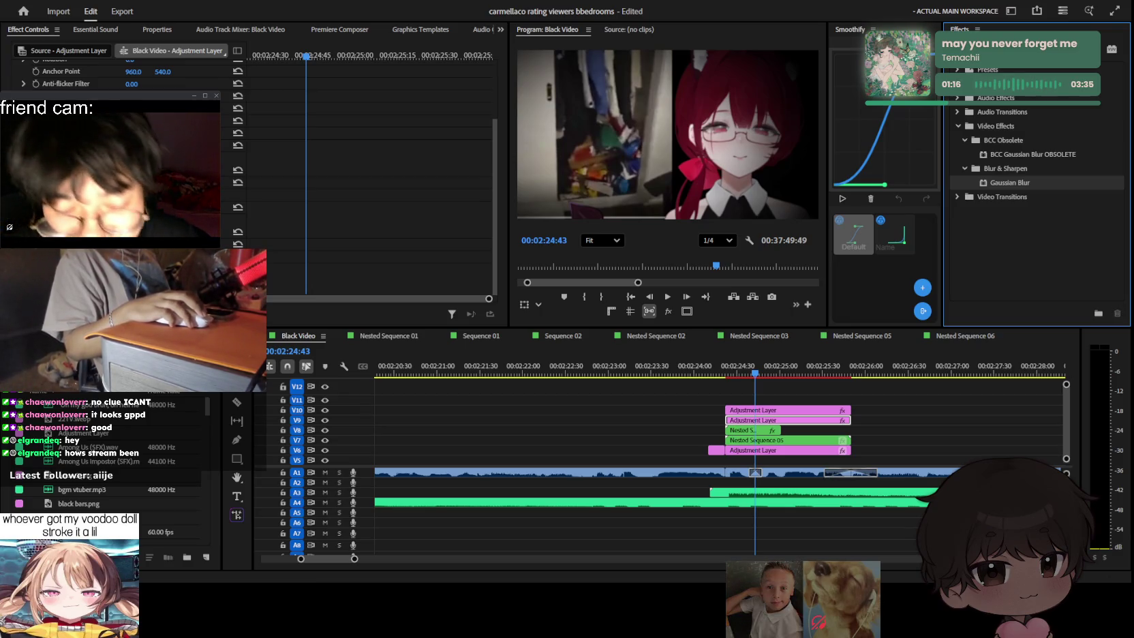
Step: Add an ellipse mask to the Gaussian Blur over the left clutter, then widen, heighten and feather it
left_click(42, 244)
left_click_drag(665, 128, 629, 148)
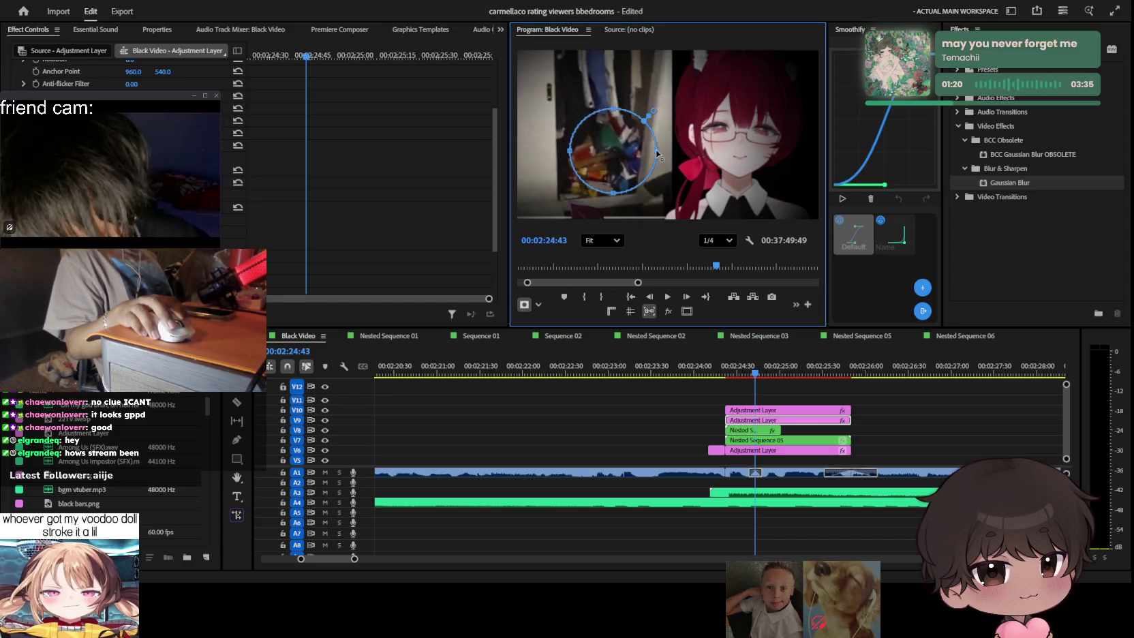
left_click_drag(570, 150, 547, 150)
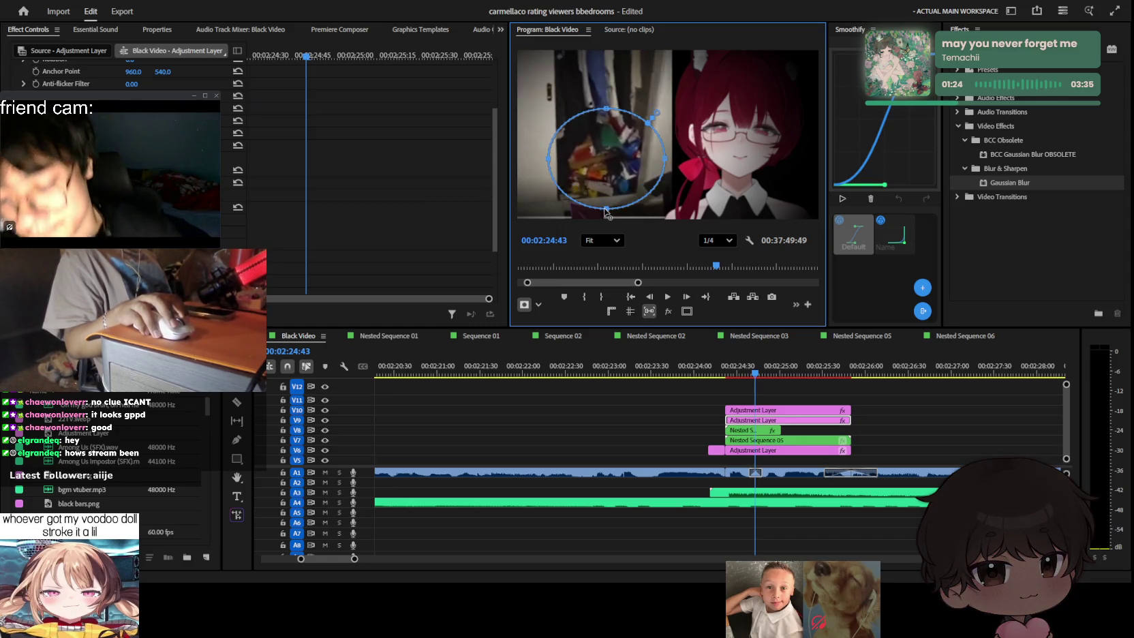
left_click_drag(606, 108, 607, 92)
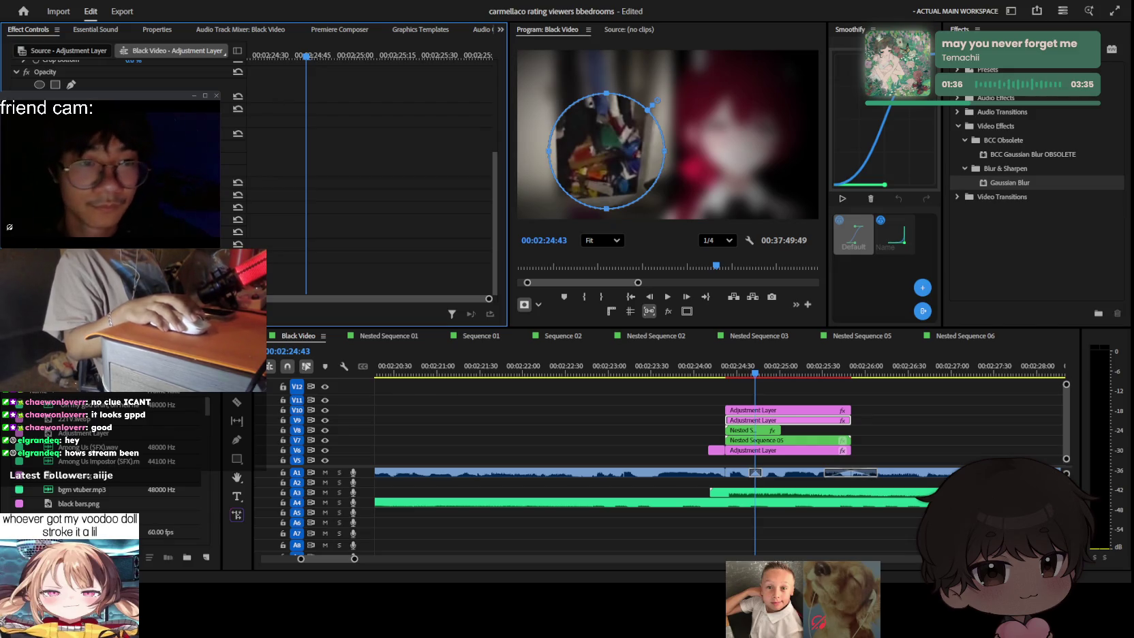
left_click_drag(671, 87, 674, 83)
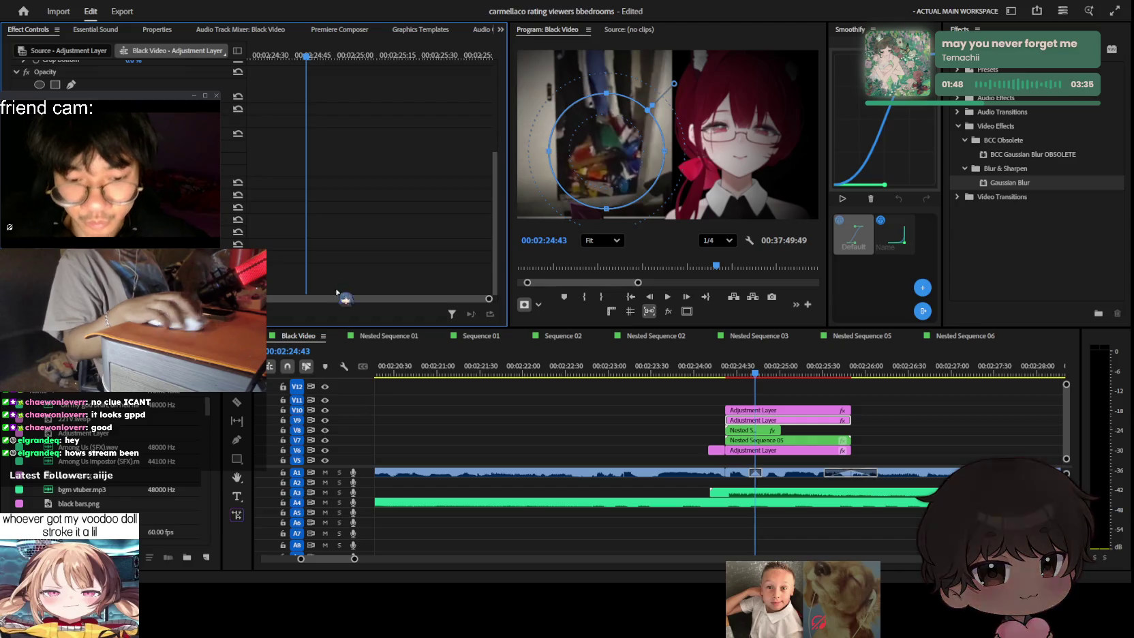
Step: Scrub the playhead to 00:02:24:37
left_click_drag(755, 374, 732, 374)
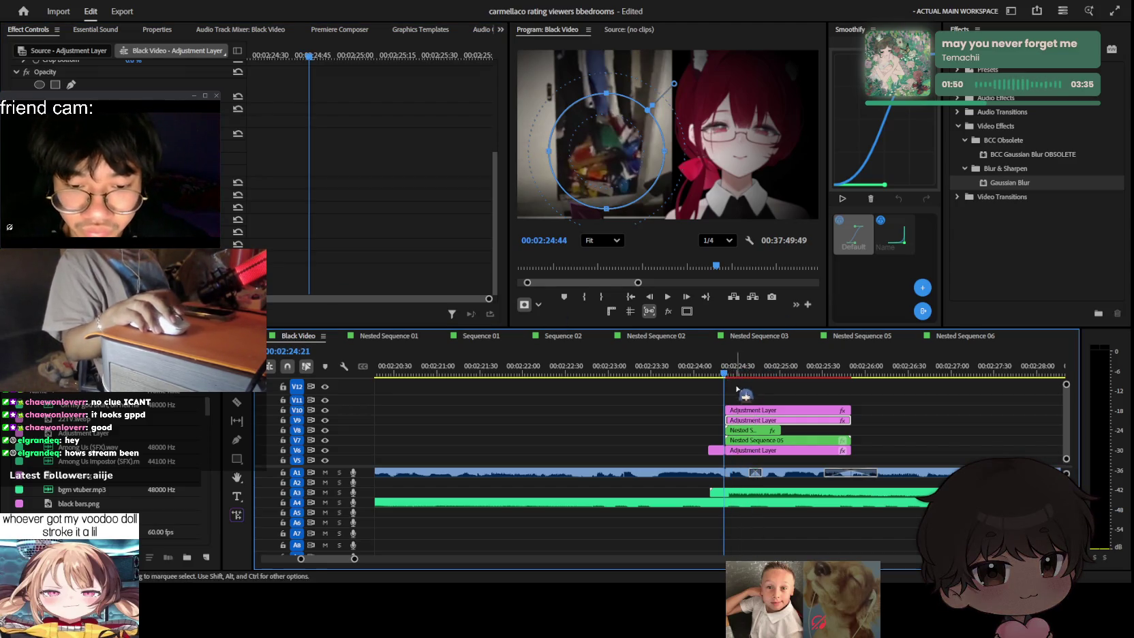
key("Right")
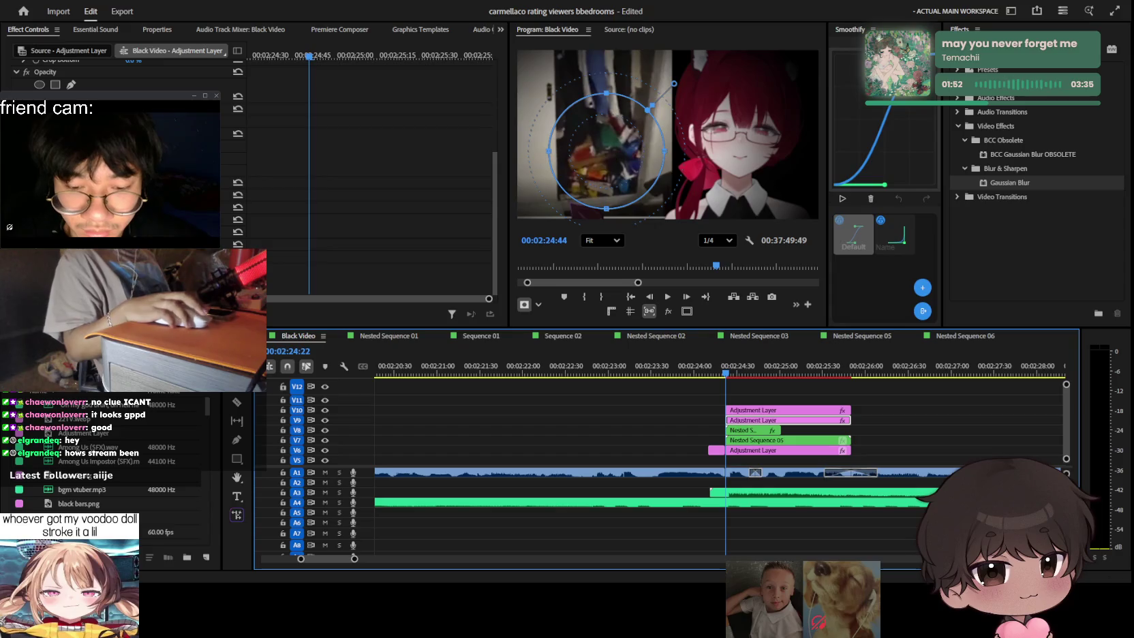
left_click(735, 374)
left_click_drag(744, 379, 747, 374)
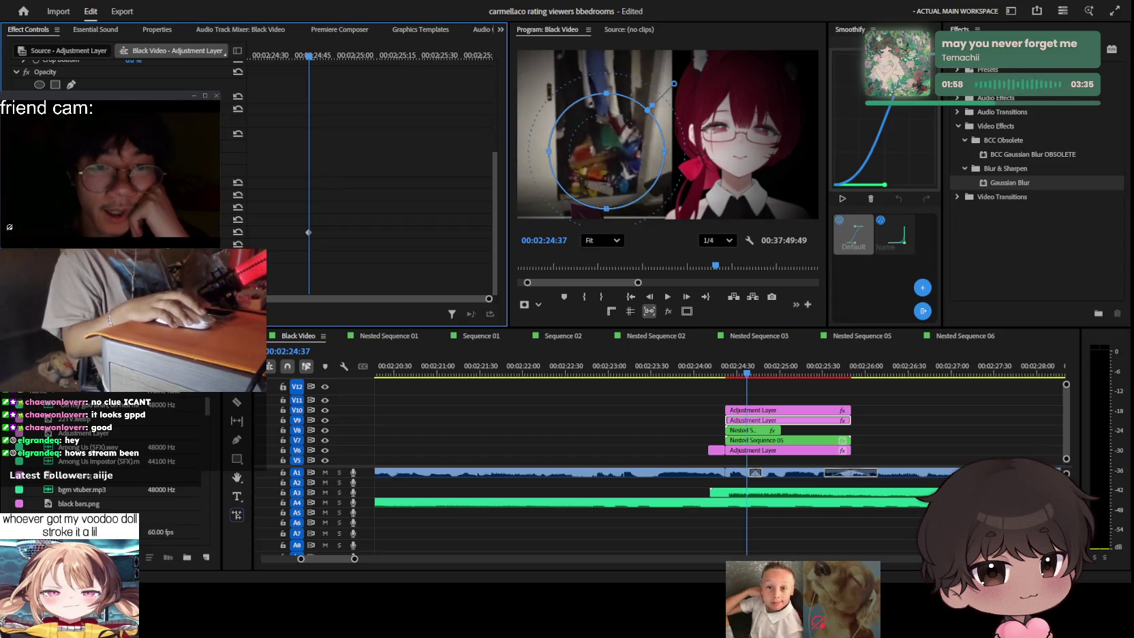
Step: Delete the ellipse mask so the blur covers the frame, and undo an added keyframe
key("Delete")
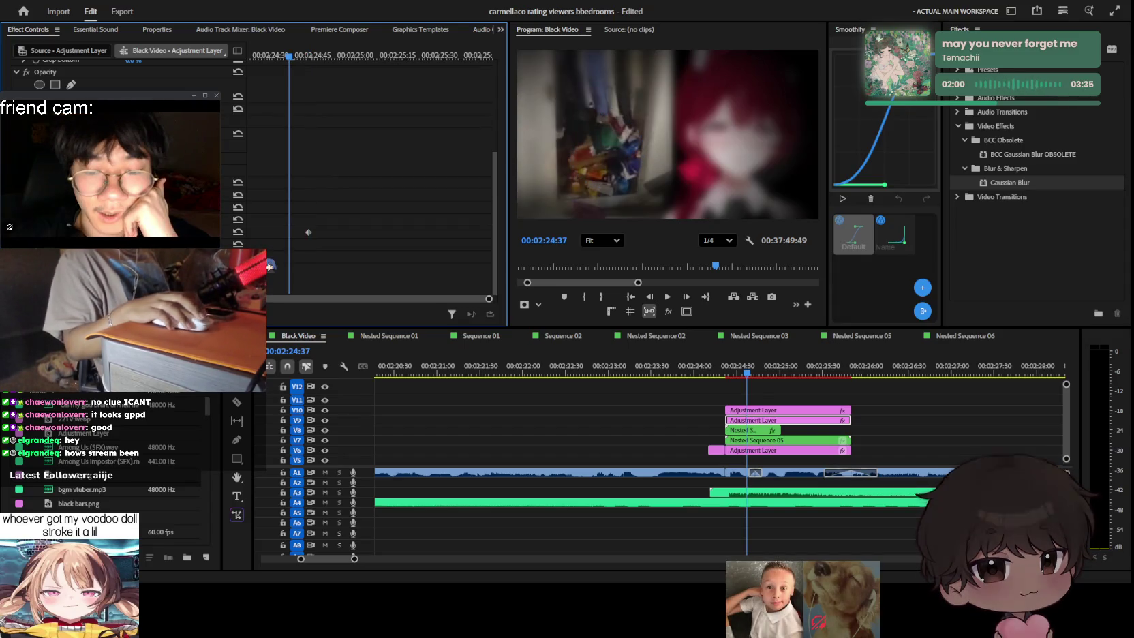
left_click(220, 232)
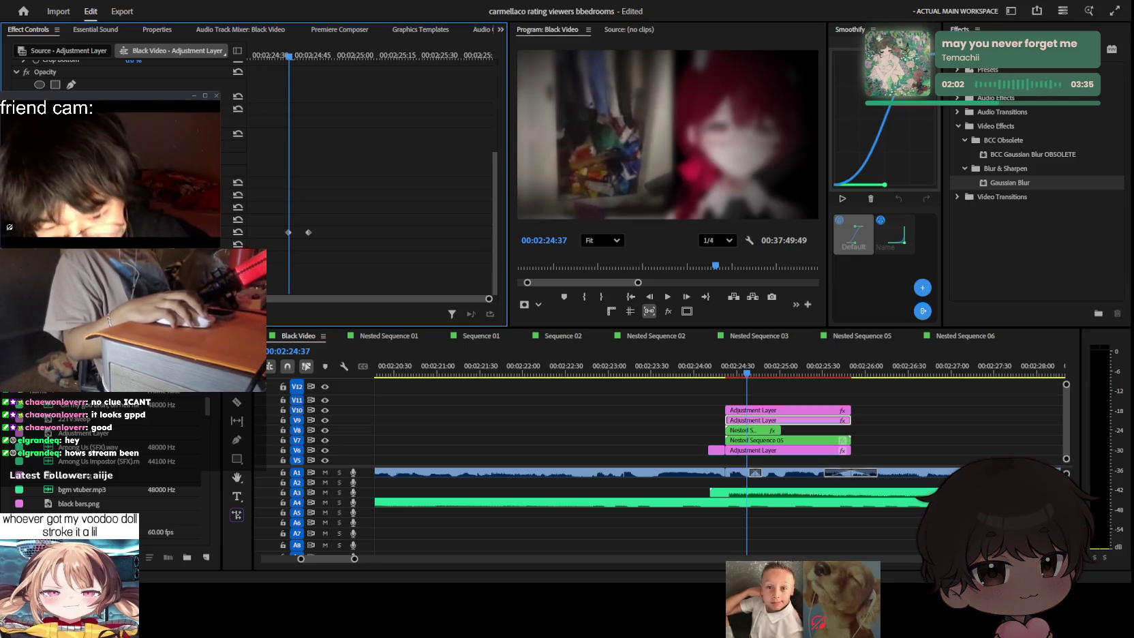
key("ctrl+z")
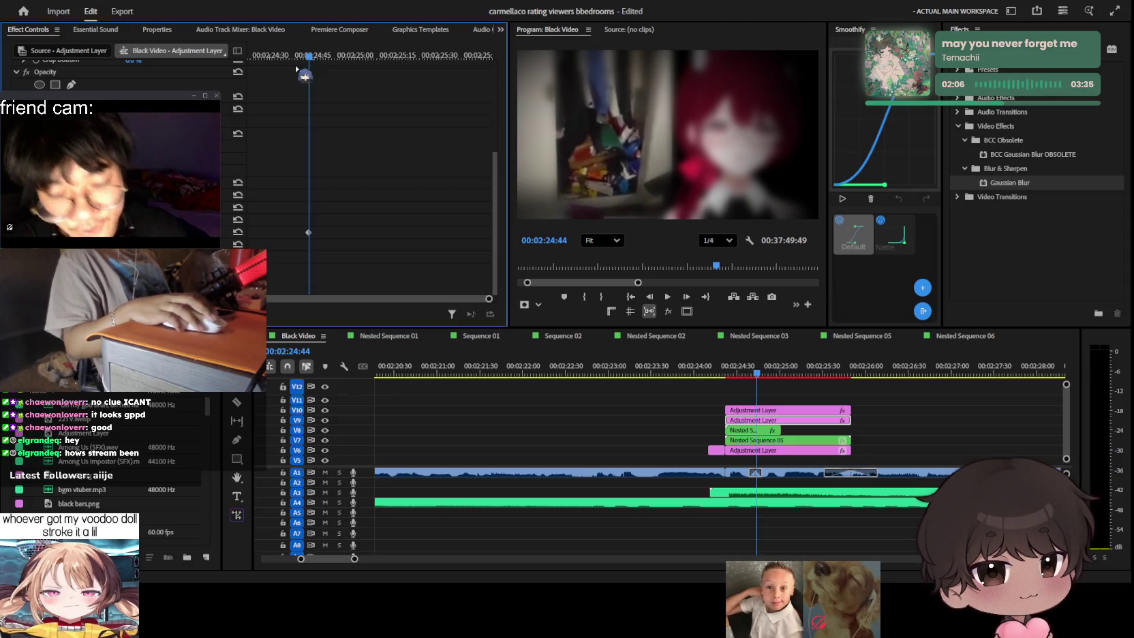
key("Left")
key("Left")
key("Left")
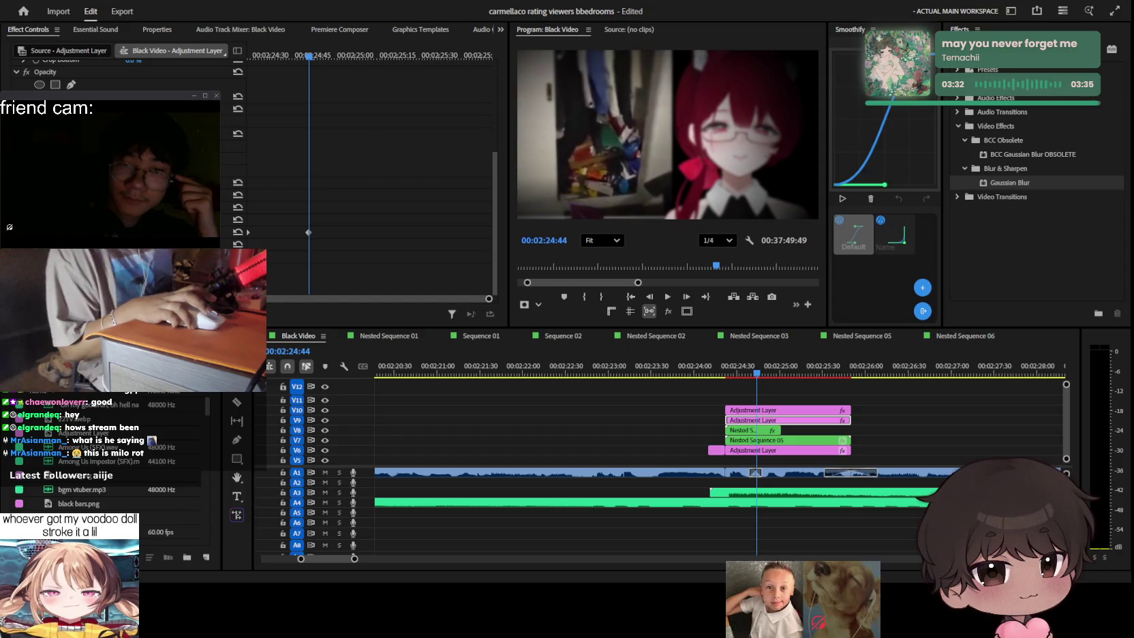
Step: Play the adjustment-layer section back from 00:02:24:15 with the timeline zoomed in
left_click(761, 394)
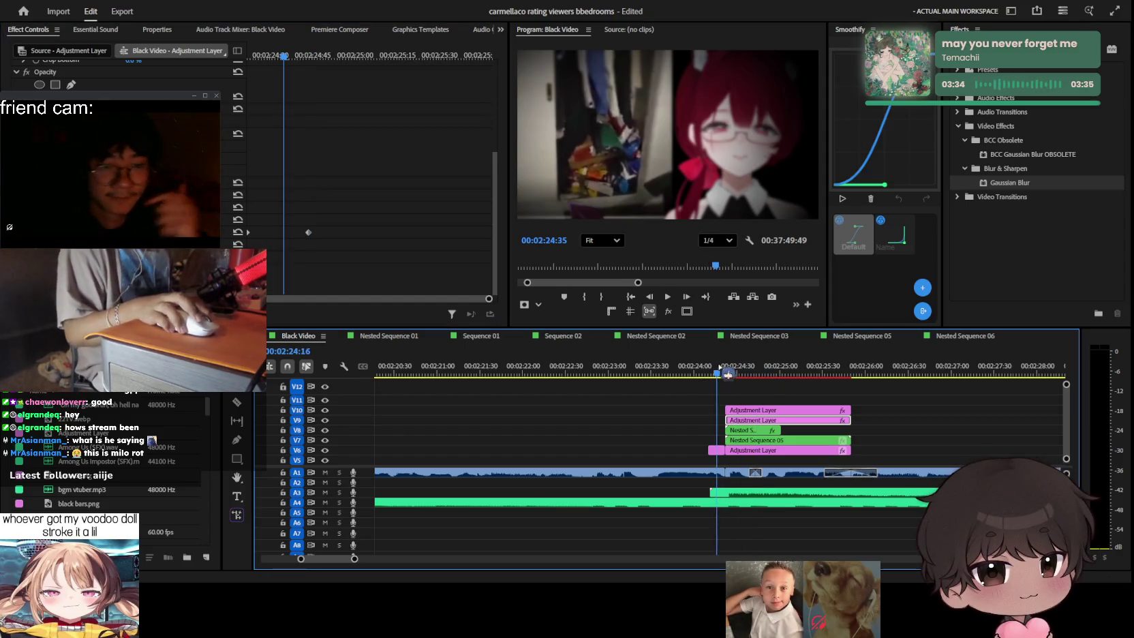
left_click(905, 418)
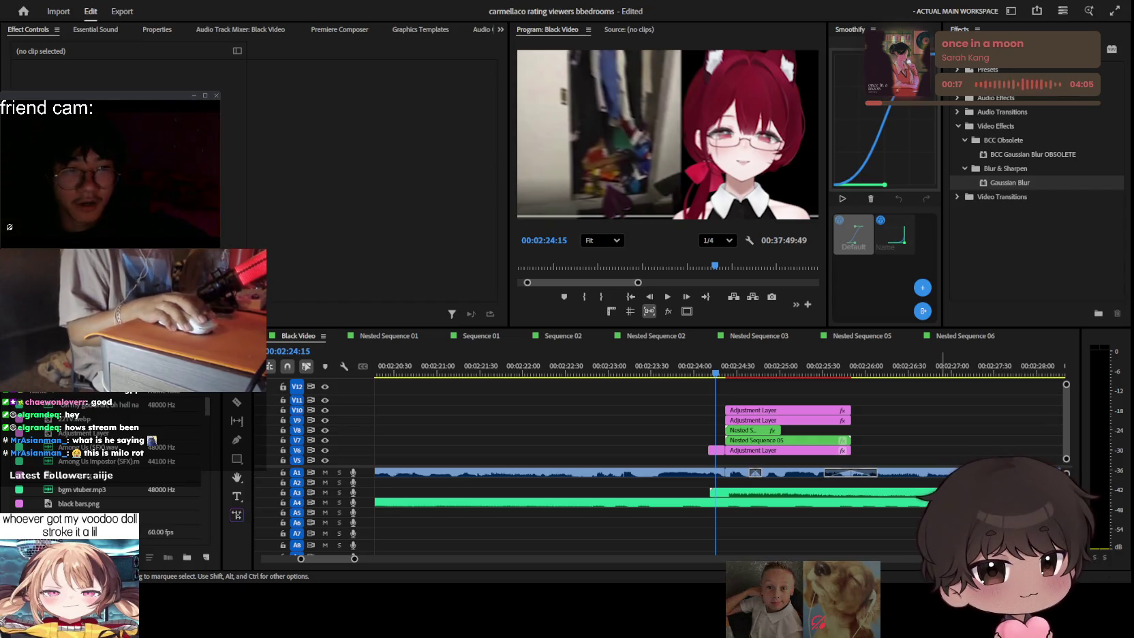
left_click(773, 383)
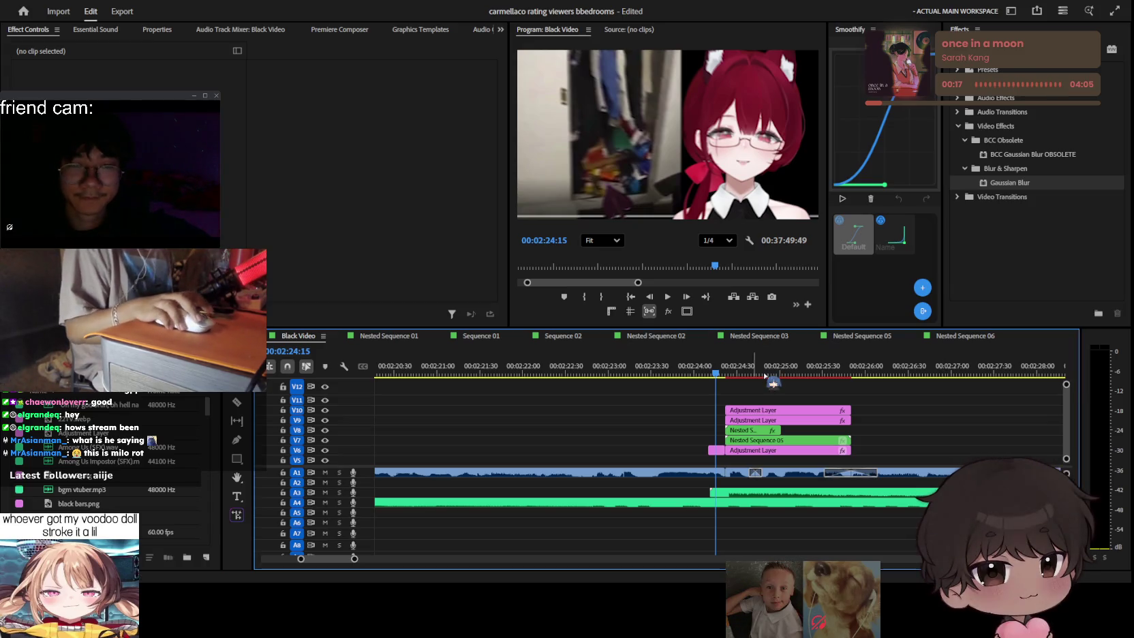
key("space")
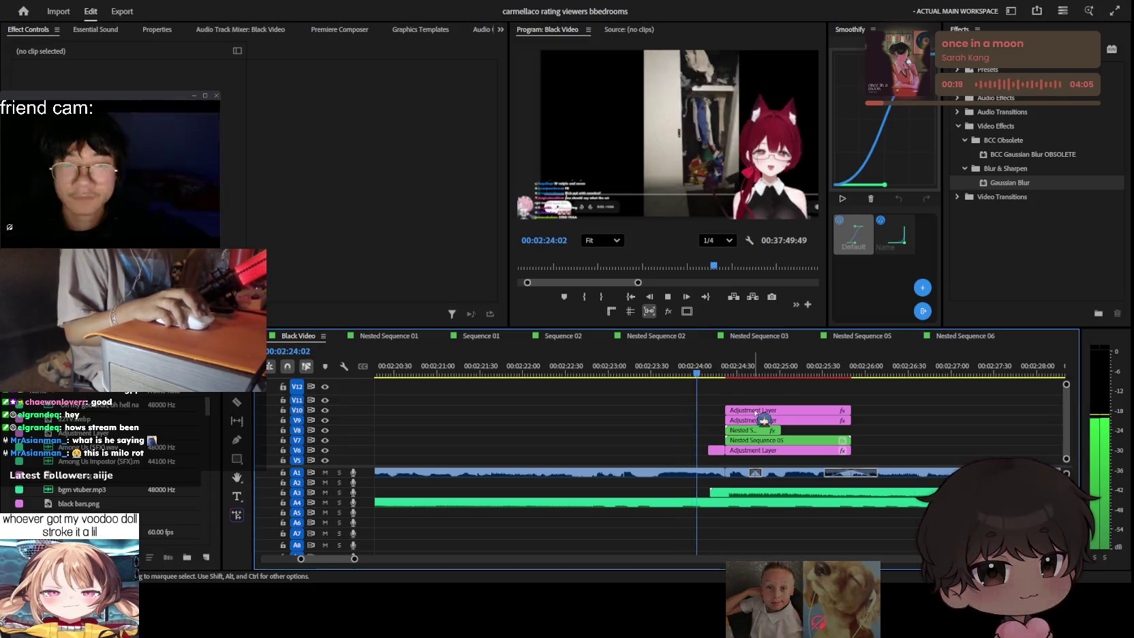
key("equal")
key("space")
Step: Check the top adjustment layer's vignette at 00:02:24:44, then replay the edit
left_click(763, 410)
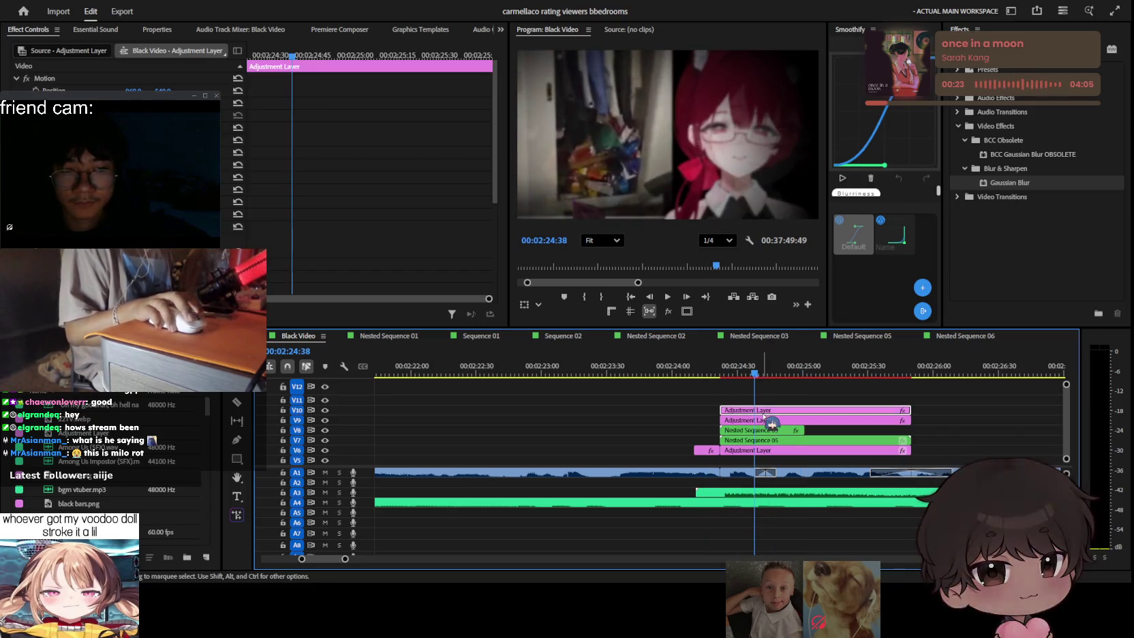
scroll(371, 170, "down", 5)
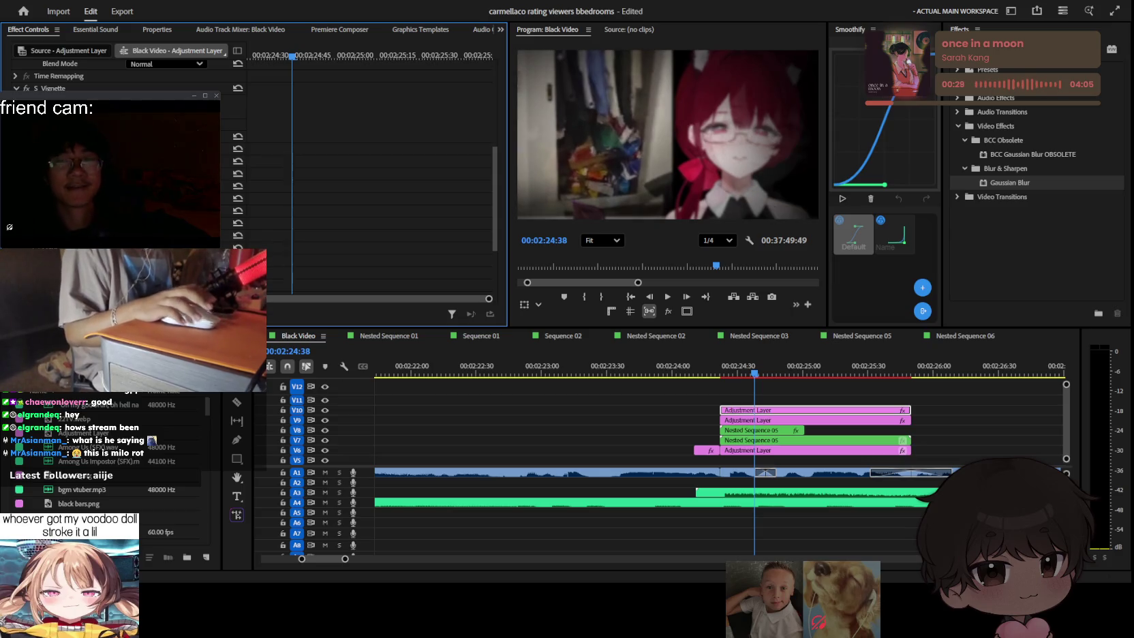
left_click(724, 374)
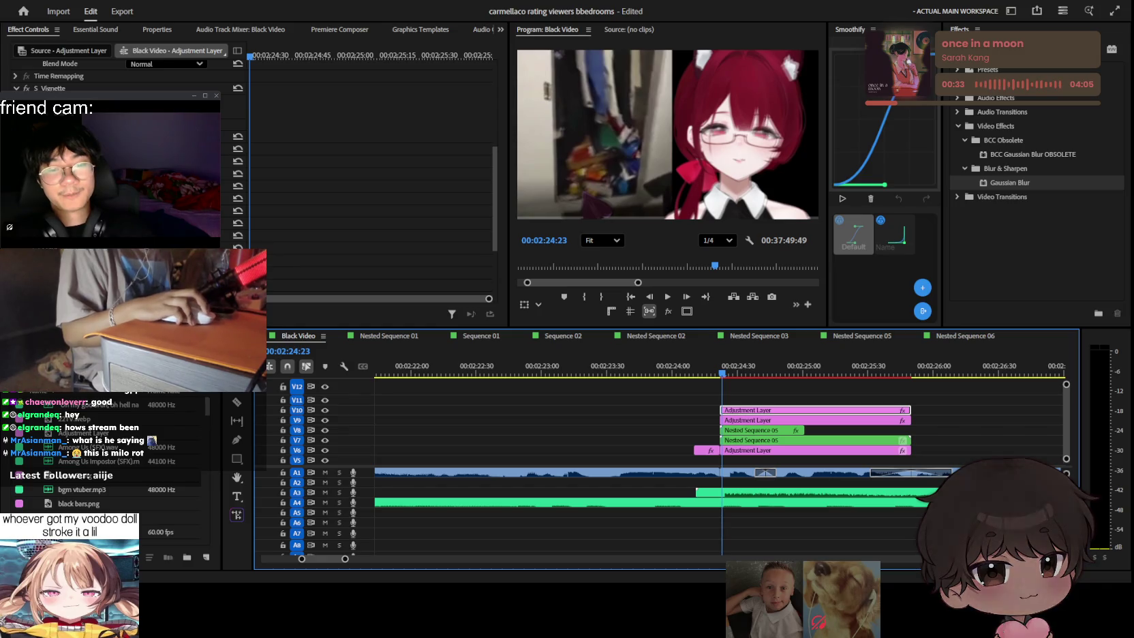
left_click(345, 143)
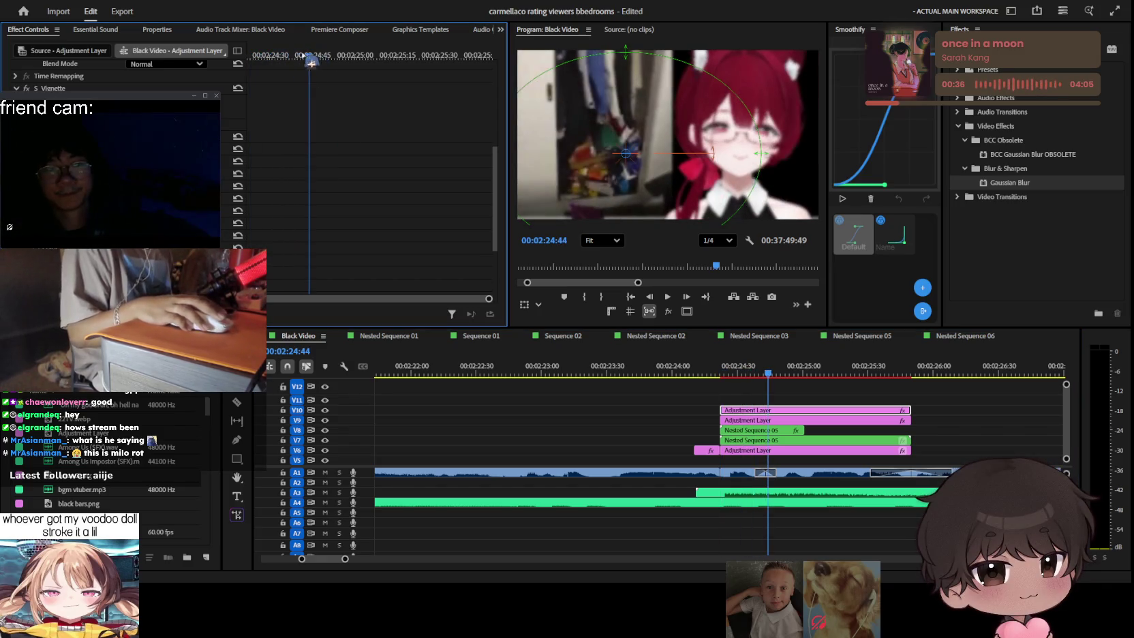
left_click_drag(271, 55, 309, 55)
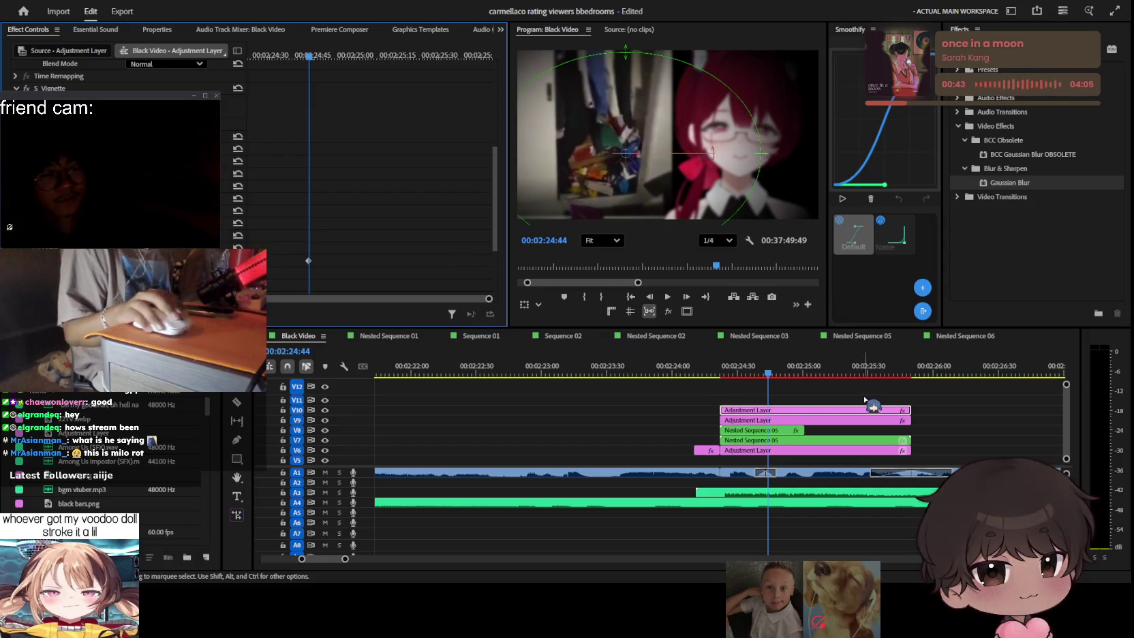
left_click(835, 401)
key("space")
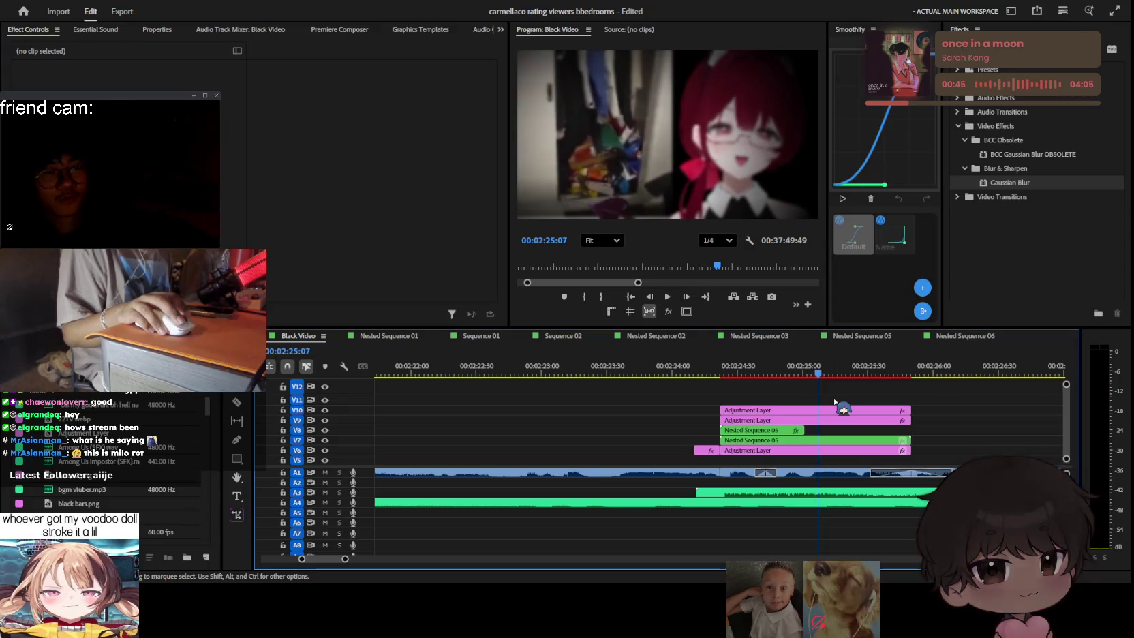
Step: Scroll the timeline to follow playback of the Black Video sequence from about 2:46 to 3:08
scroll(926, 402, "down", 1)
scroll(925, 402, "down", 1)
scroll(924, 381, "down", 1)
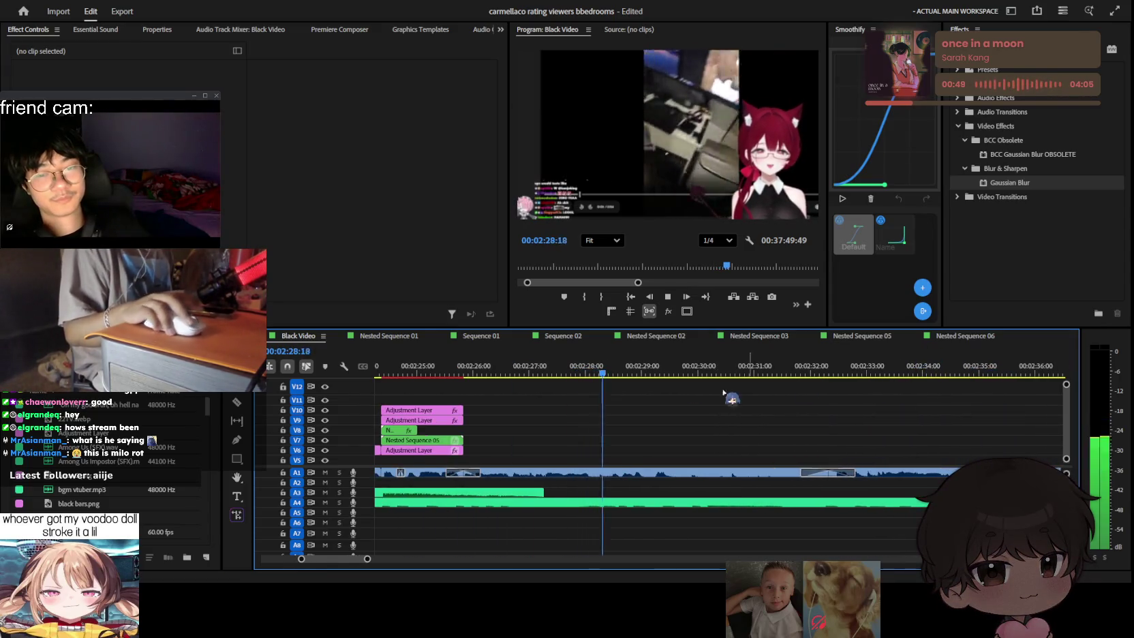
scroll(924, 381, "down", 1)
scroll(702, 412, "down", 2)
scroll(702, 413, "down", 1)
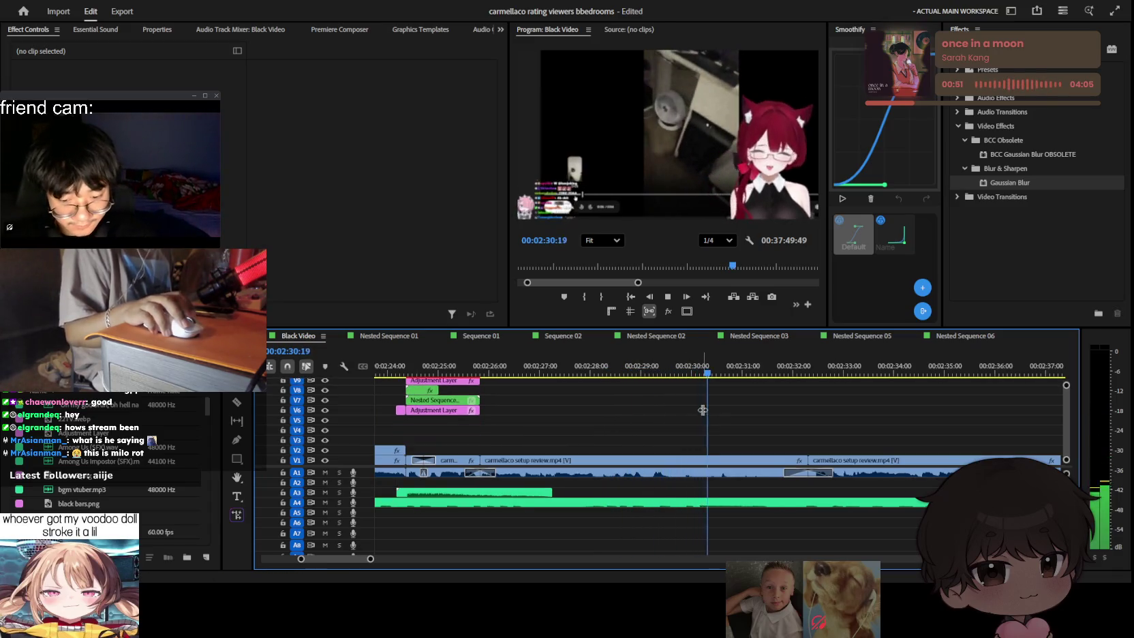
scroll(726, 414, "down", 2)
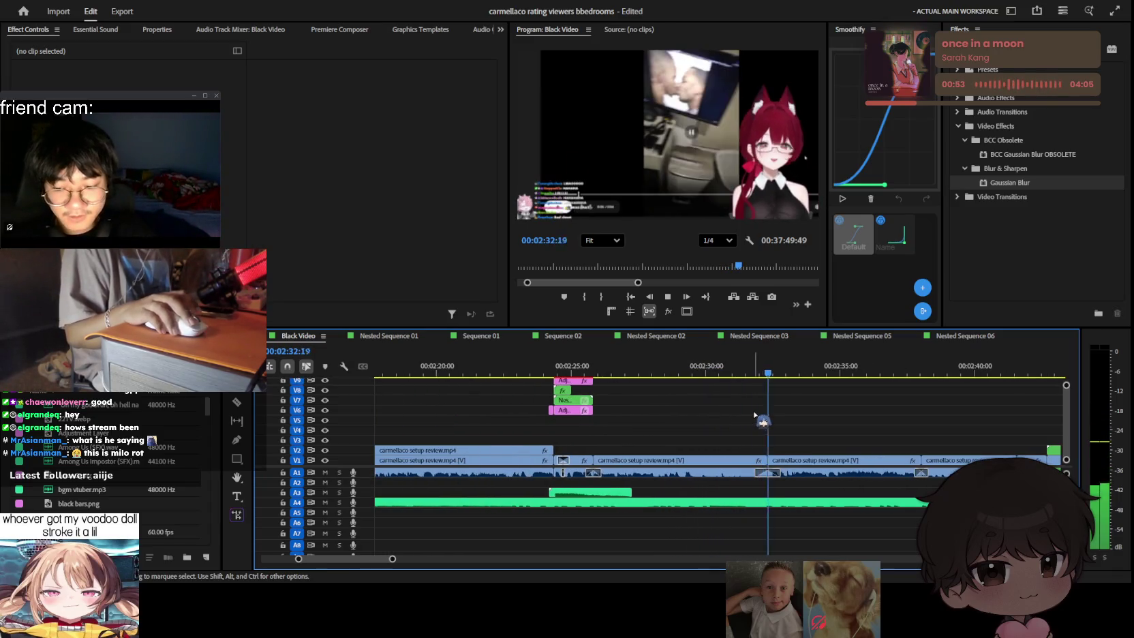
scroll(774, 432, "up", 1)
scroll(772, 431, "up", 1)
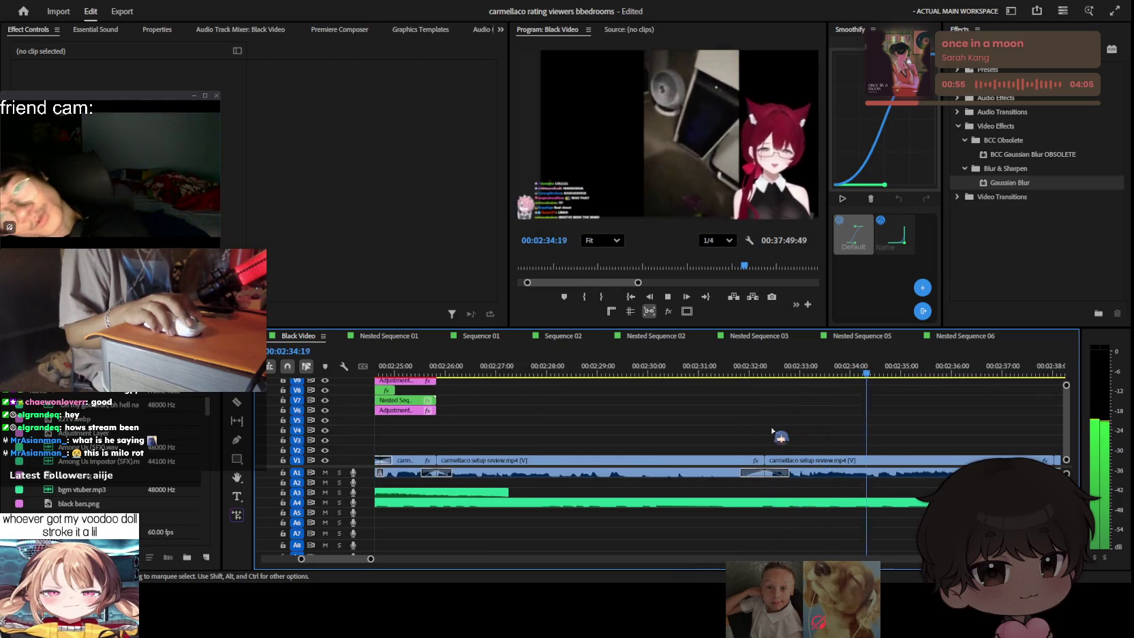
scroll(774, 430, "down", 2)
scroll(773, 430, "down", 2)
scroll(773, 432, "down", 2)
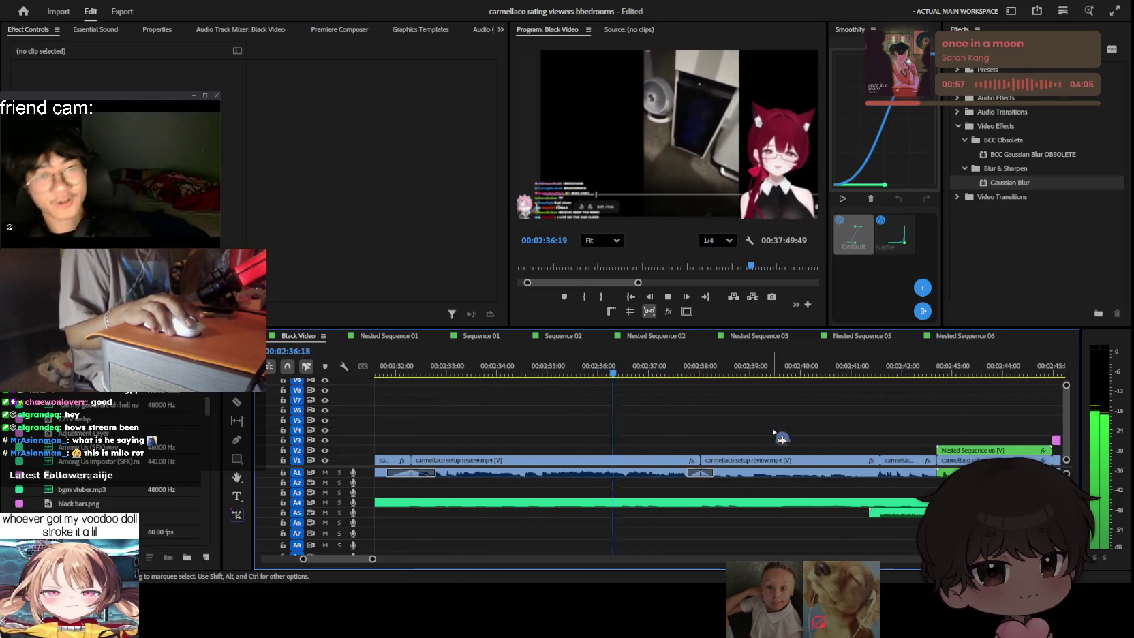
scroll(773, 431, "down", 2)
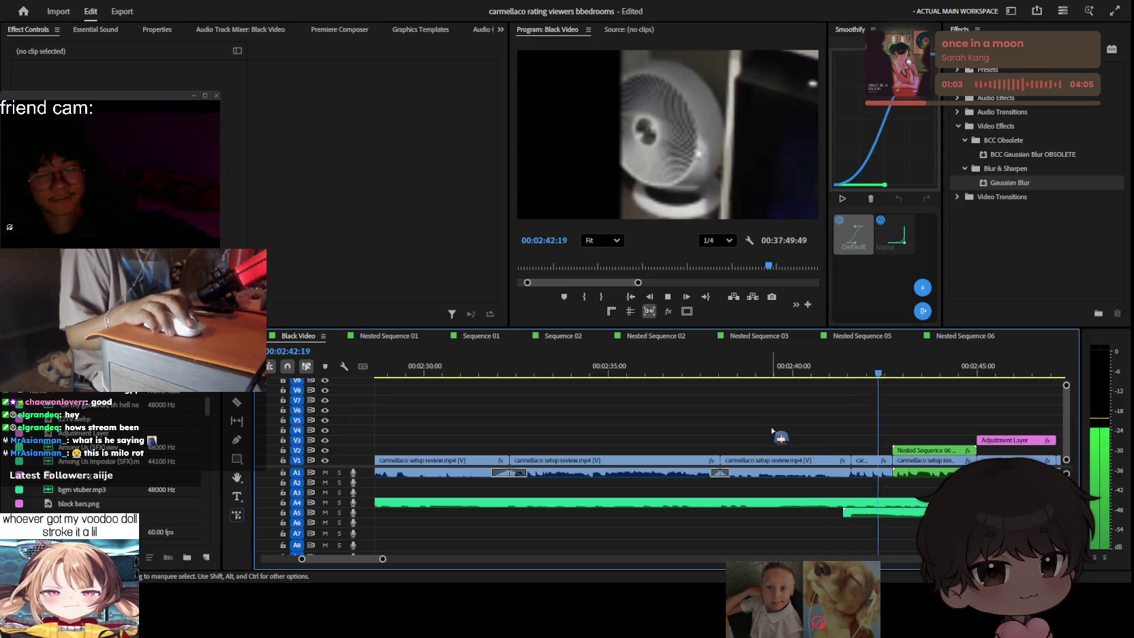
scroll(780, 436, "down", 2)
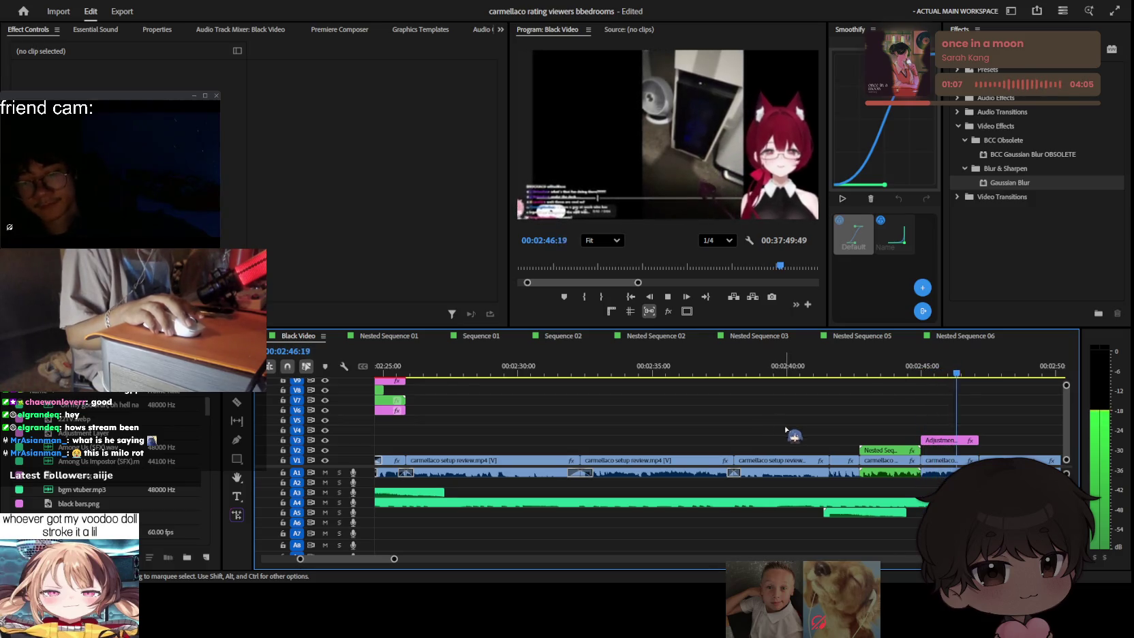
scroll(786, 430, "down", 1)
scroll(750, 443, "down", 1)
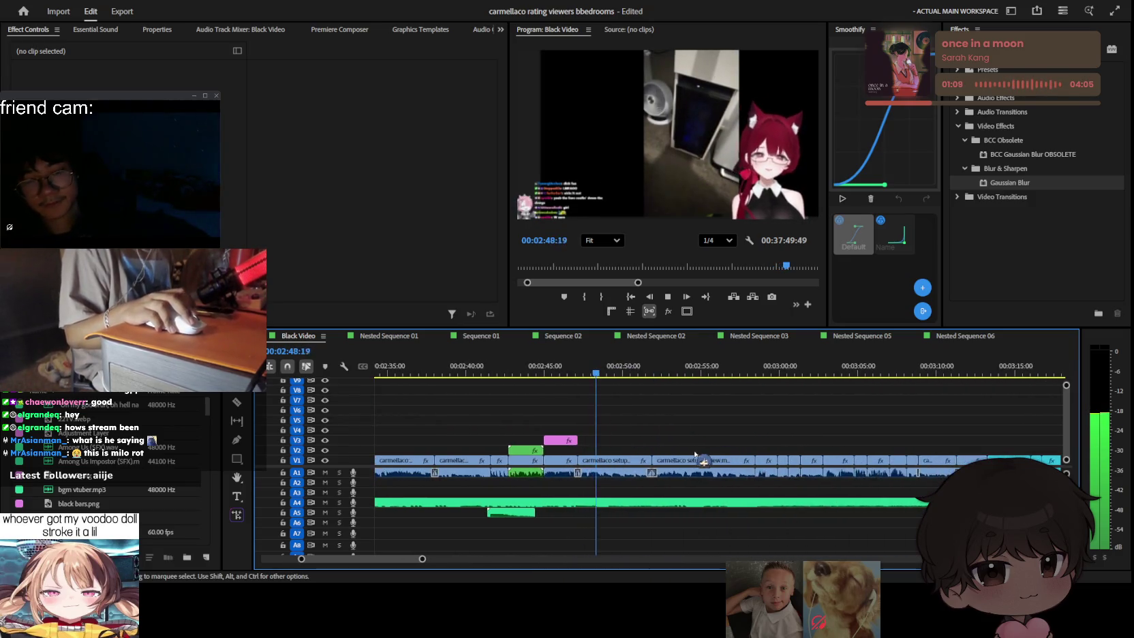
scroll(637, 453, "up", 1)
scroll(648, 446, "up", 1)
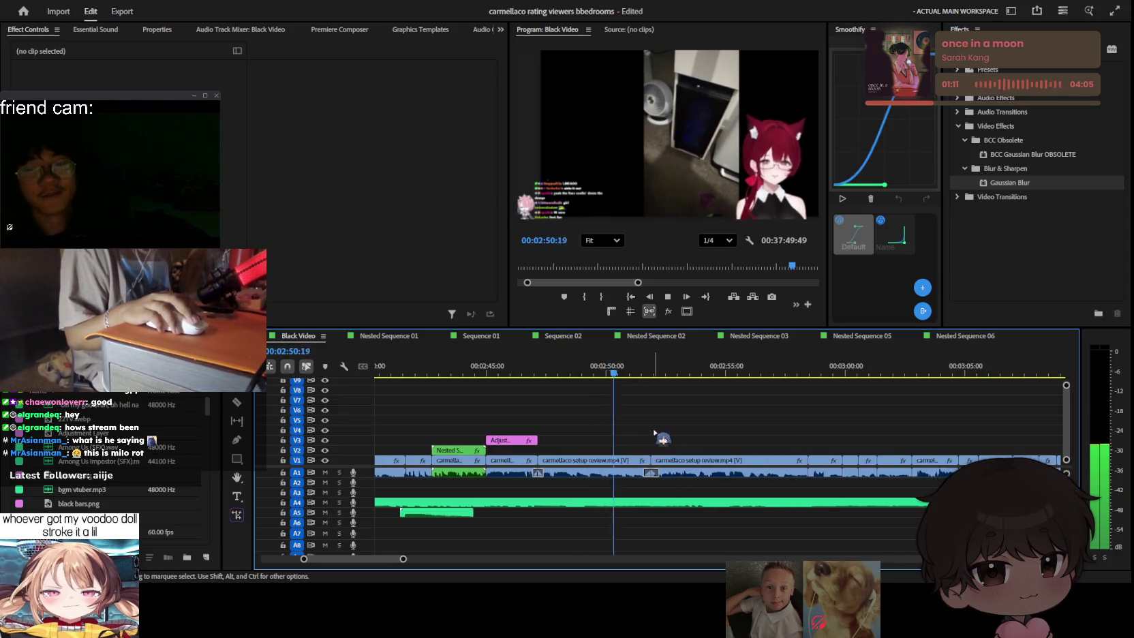
scroll(659, 429, "up", 1)
scroll(660, 428, "up", 1)
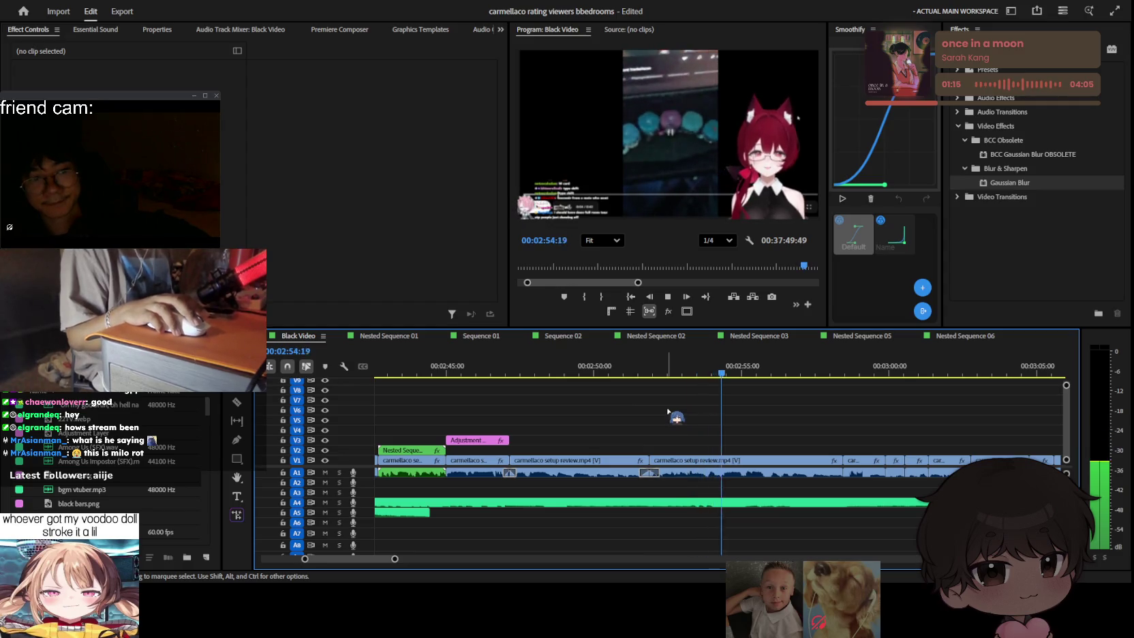
scroll(725, 427, "down", 2)
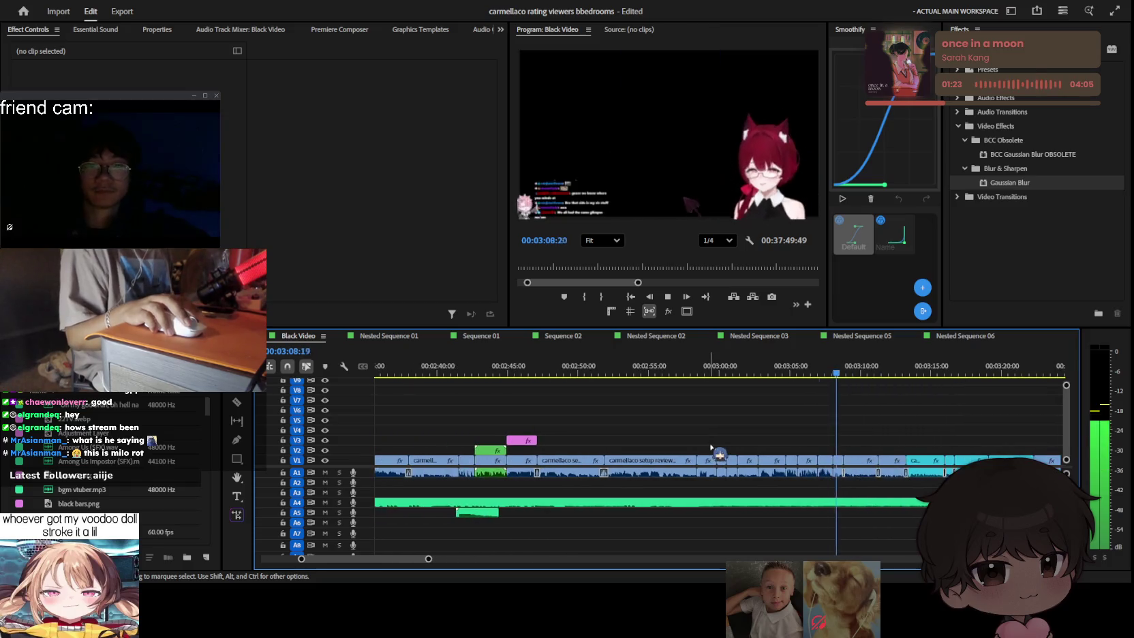
Step: Keep scrolling the timeline to follow the edit as it plays
scroll(712, 450, "down", 2)
scroll(712, 450, "up", 2)
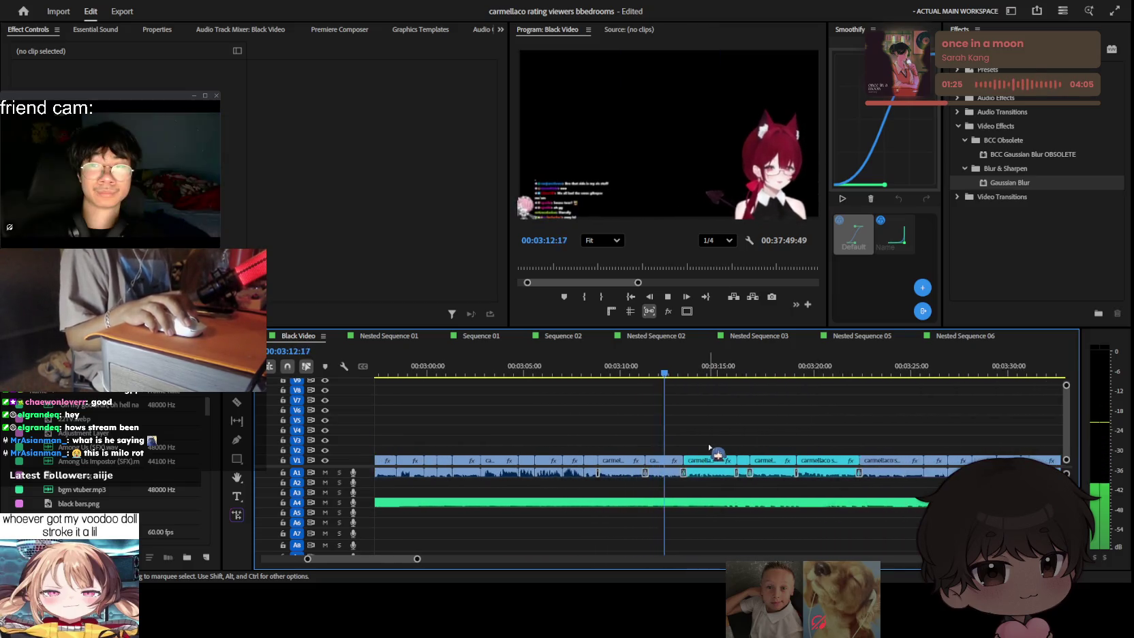
scroll(710, 444, "down", 1)
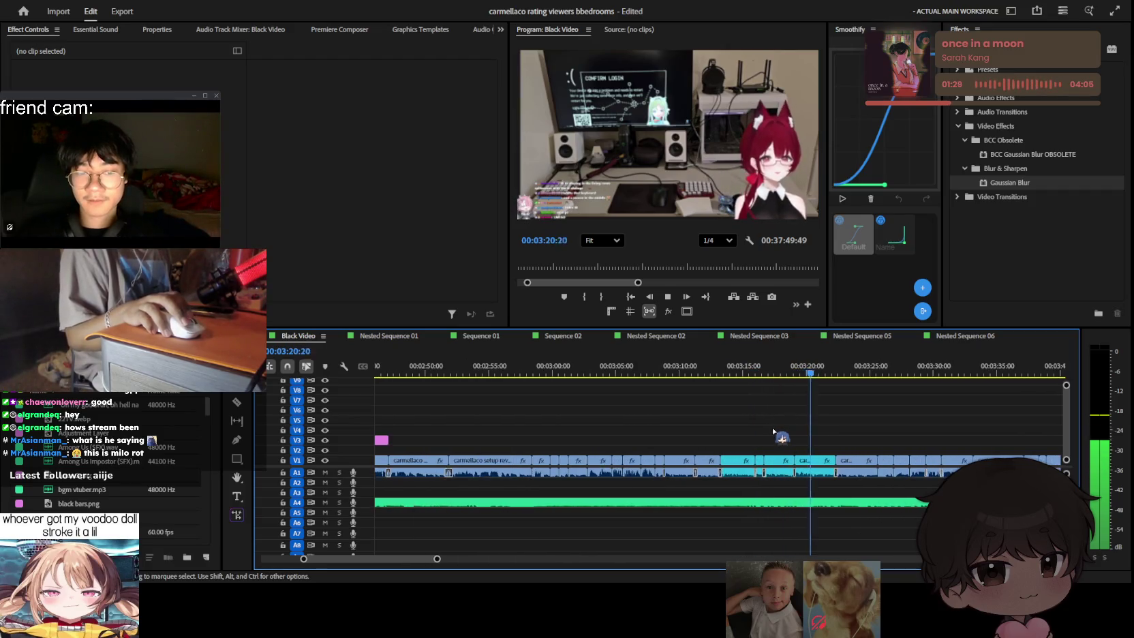
scroll(775, 431, "down", 2)
scroll(775, 431, "down", 1)
scroll(774, 427, "down", 1)
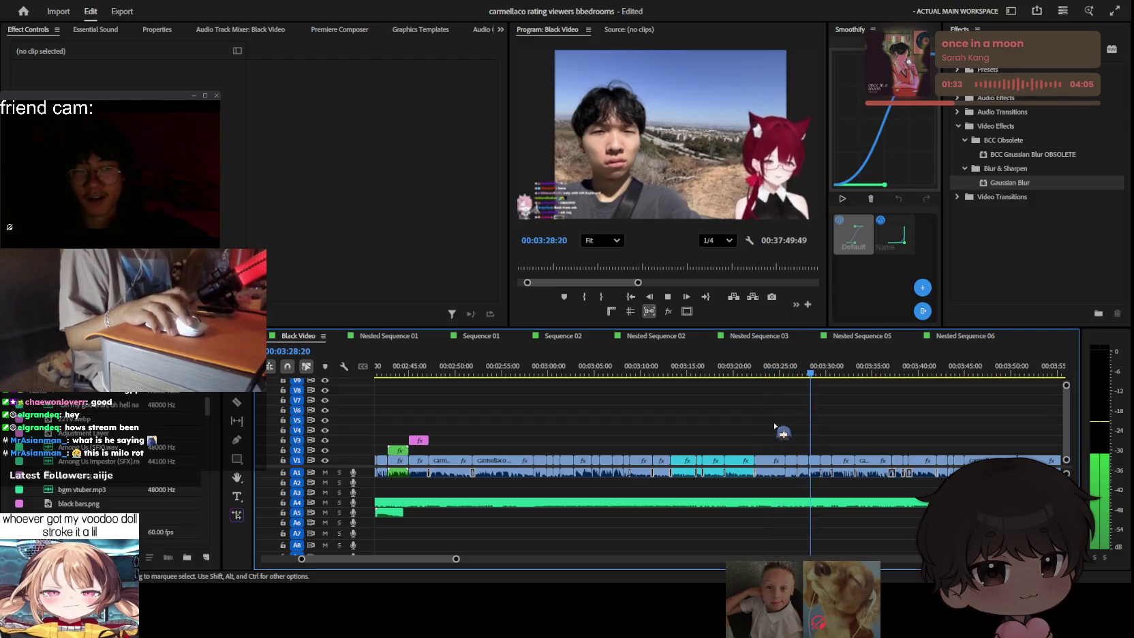
scroll(775, 428, "up", 1)
scroll(775, 427, "up", 1)
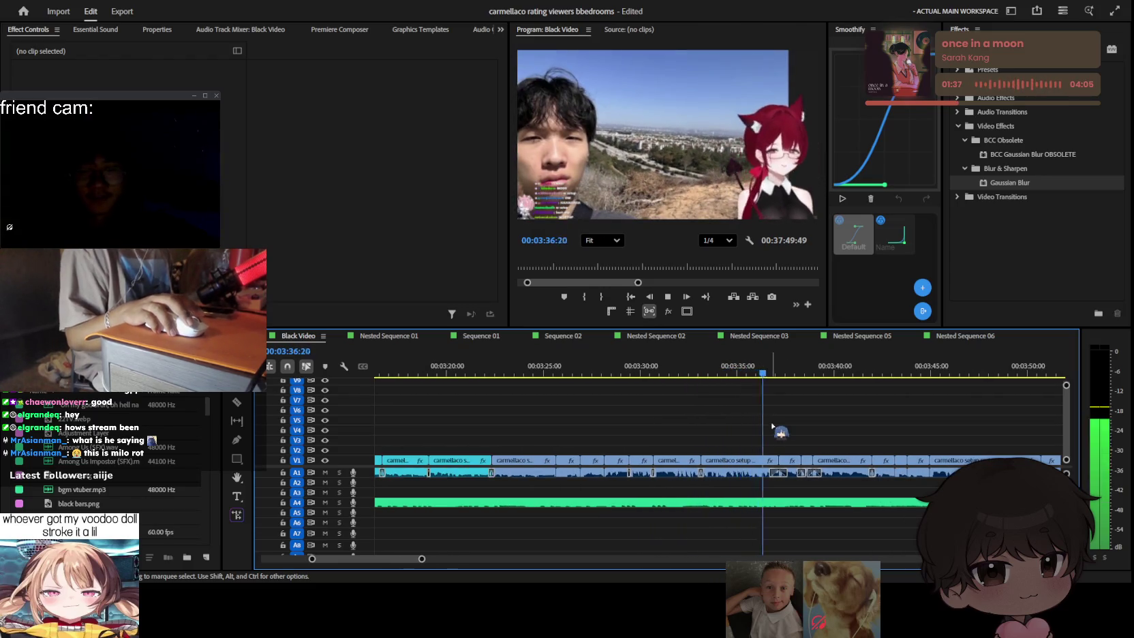
scroll(780, 432, "up", 1)
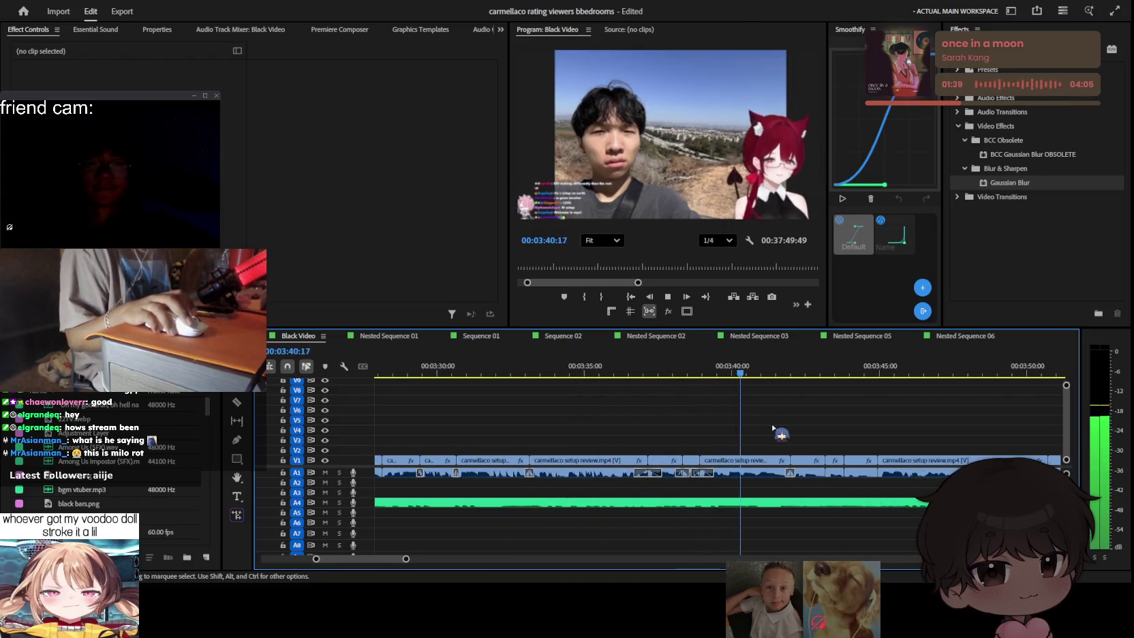
scroll(777, 427, "up", 1)
scroll(773, 423, "down", 1)
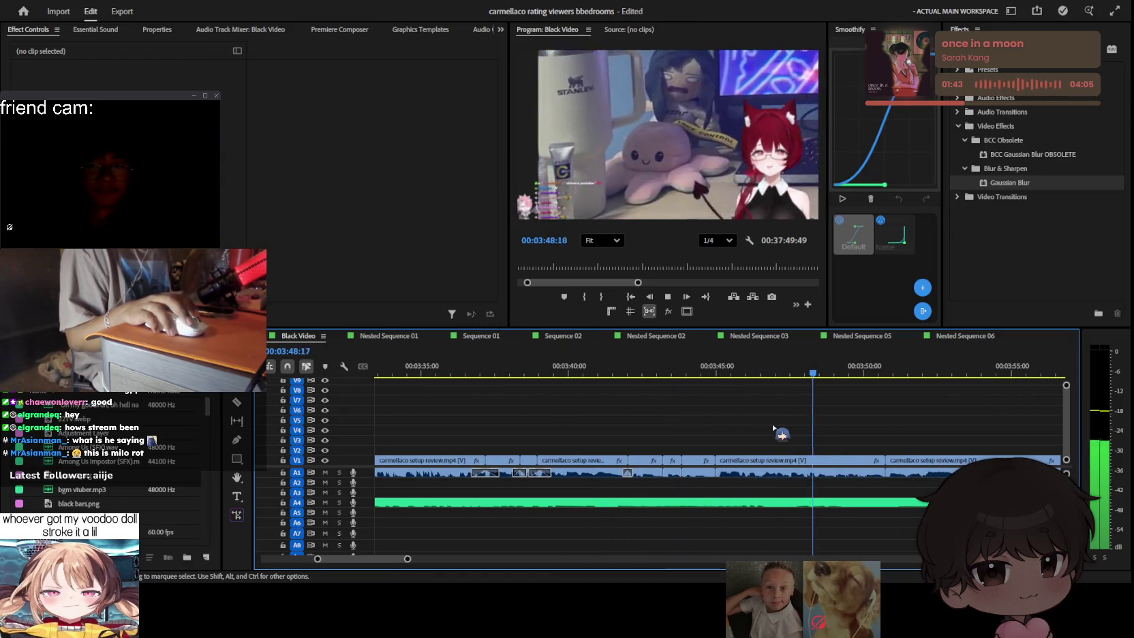
scroll(778, 432, "down", 2)
scroll(778, 432, "down", 1)
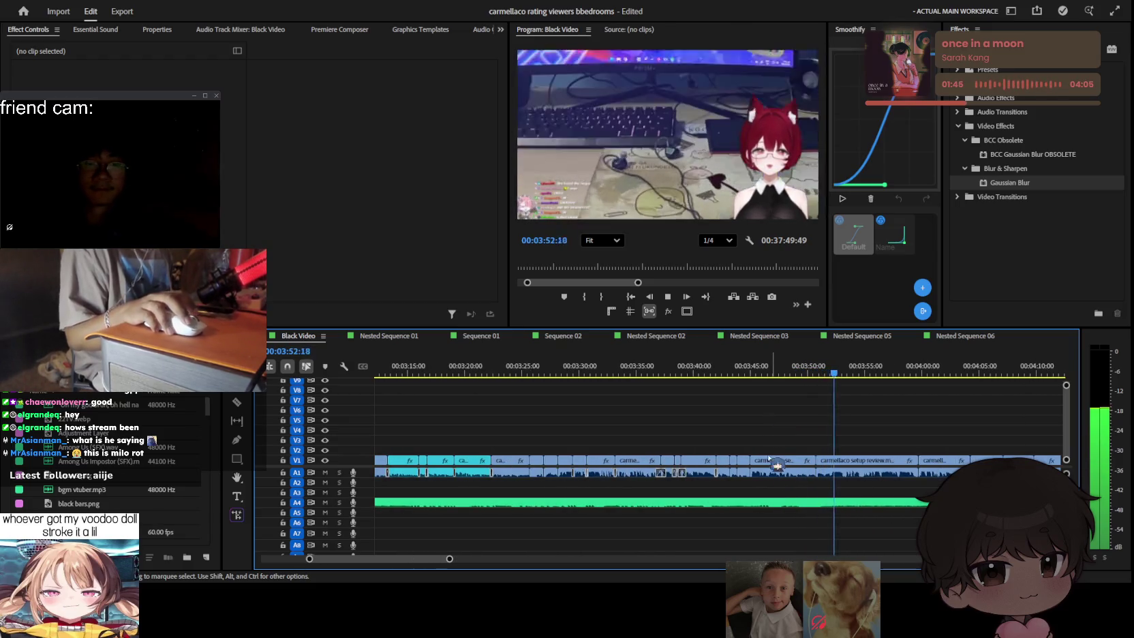
scroll(793, 491, "up", 1)
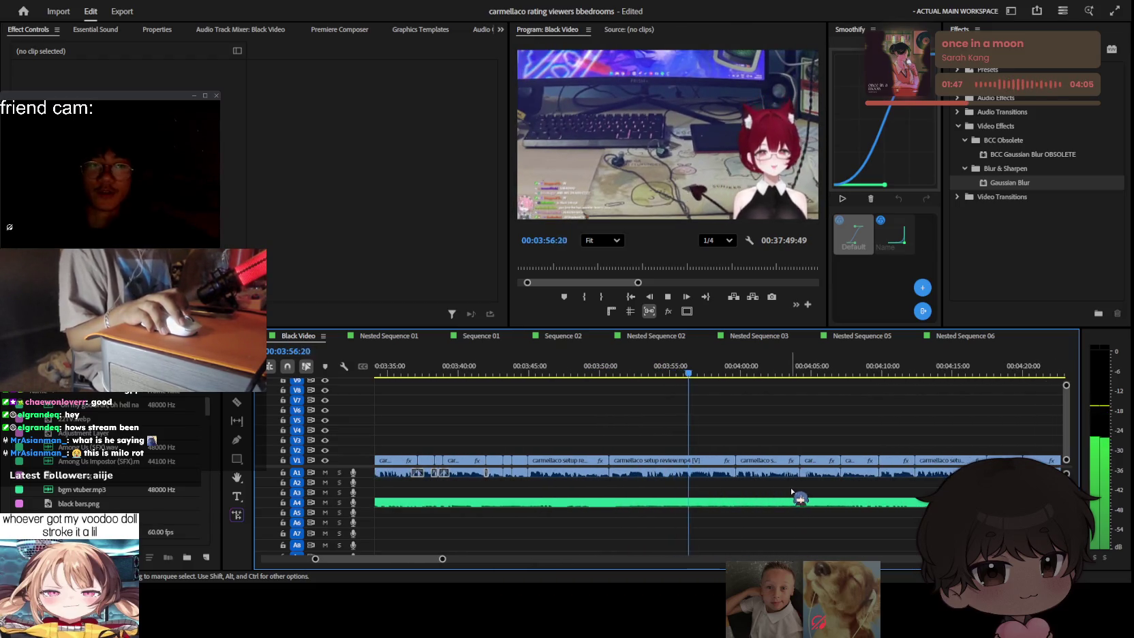
Step: Speed up playback with L and zoom the timeline in and out up to about 5:00
key("l")
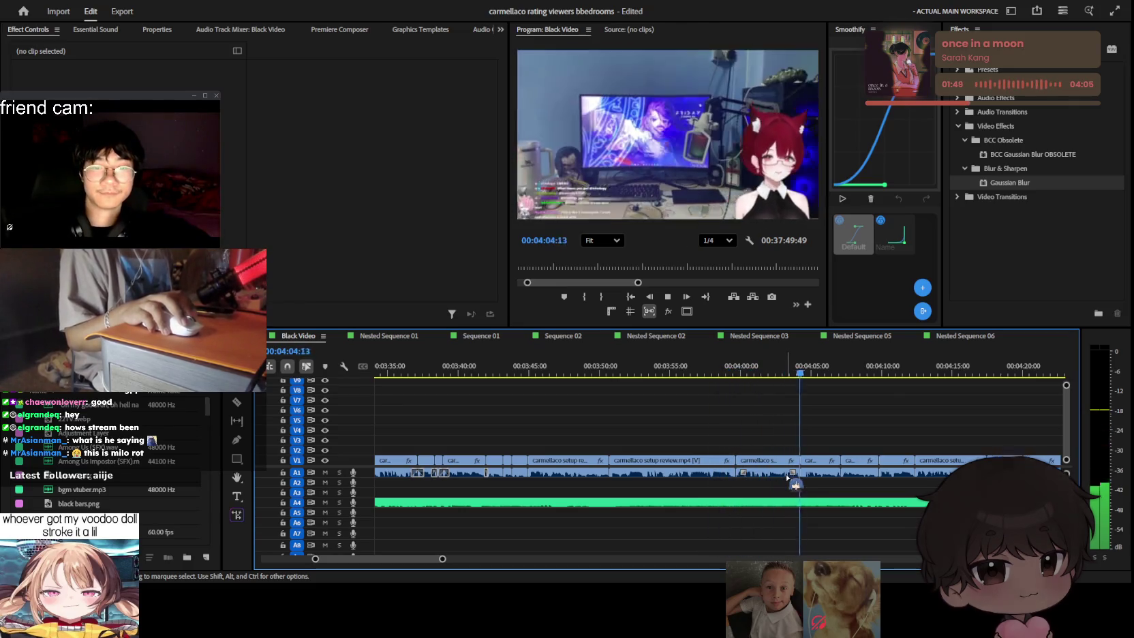
scroll(788, 477, "down", 2)
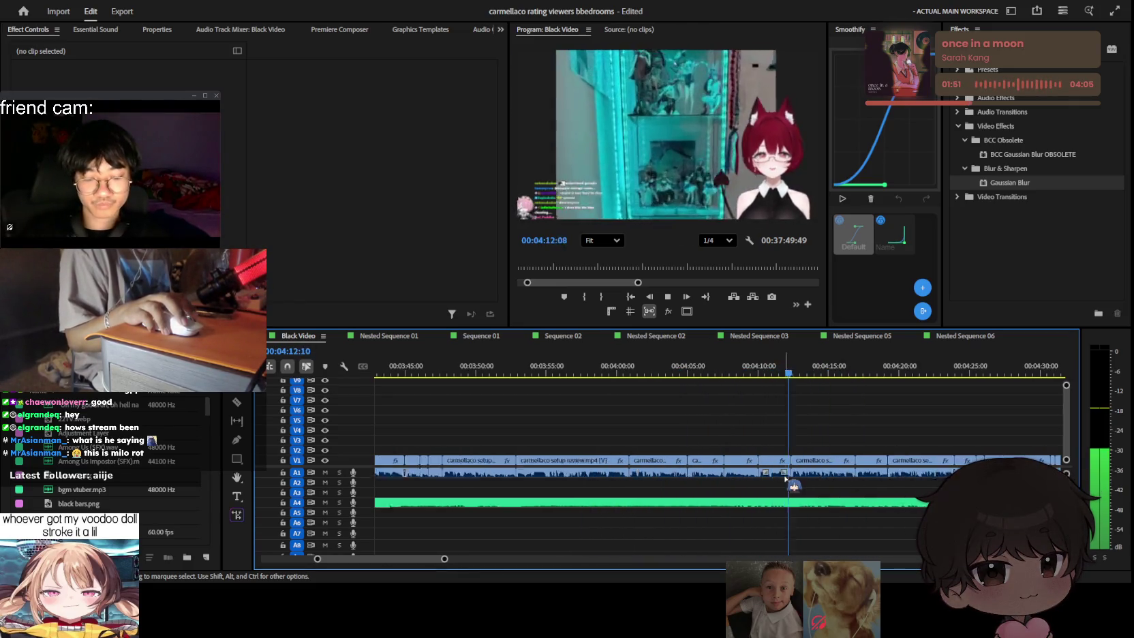
scroll(792, 486, "down", 1)
scroll(792, 486, "down", 1)
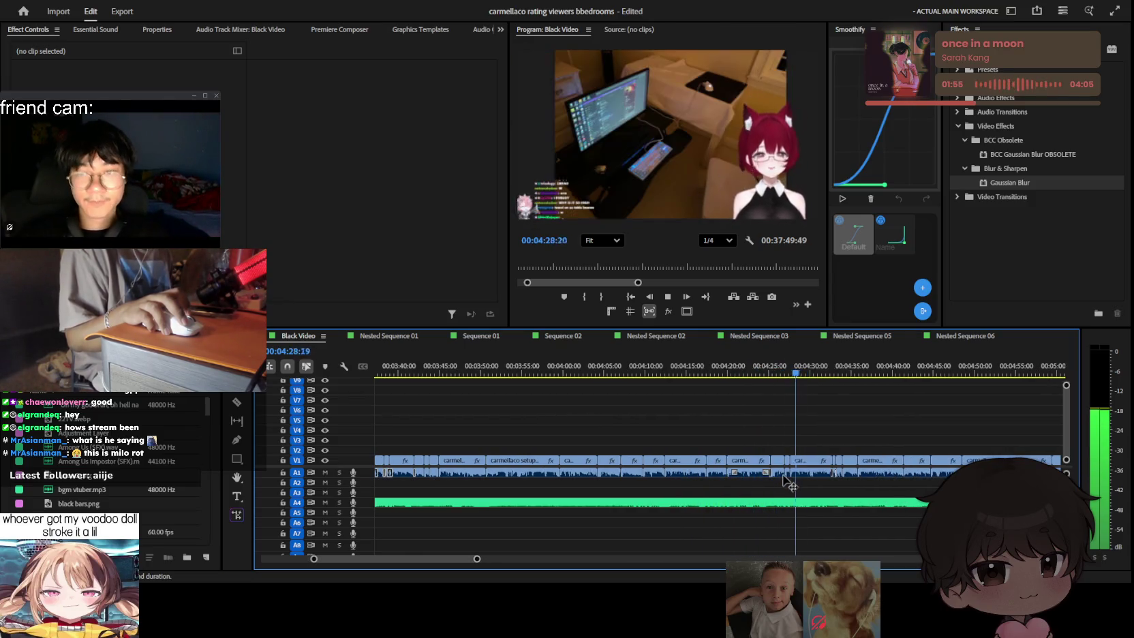
key("=")
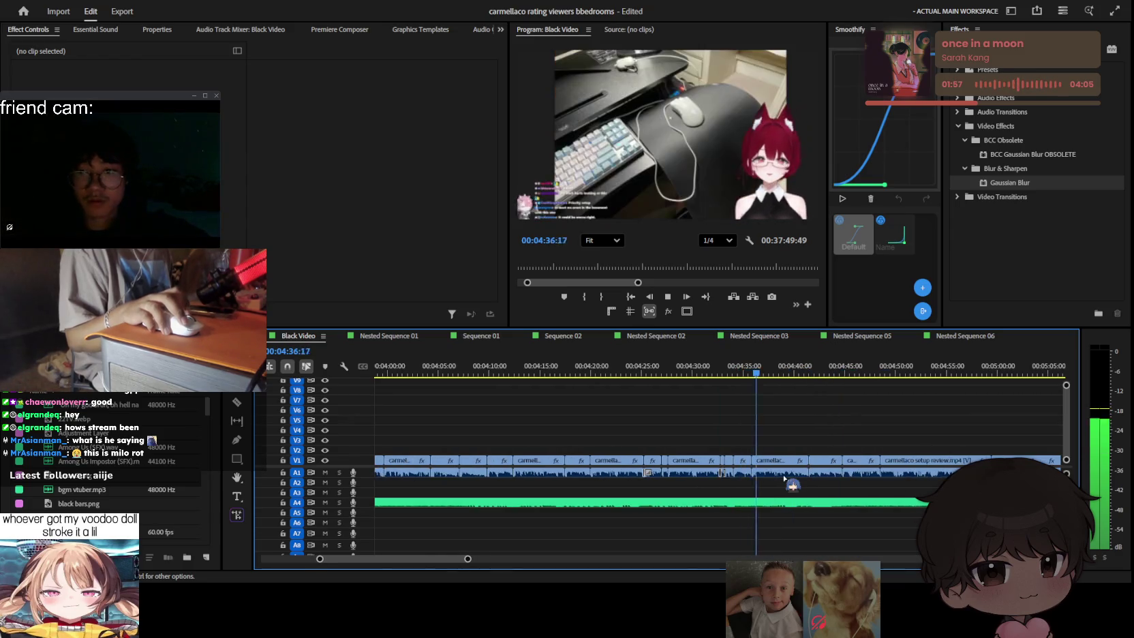
key("minus")
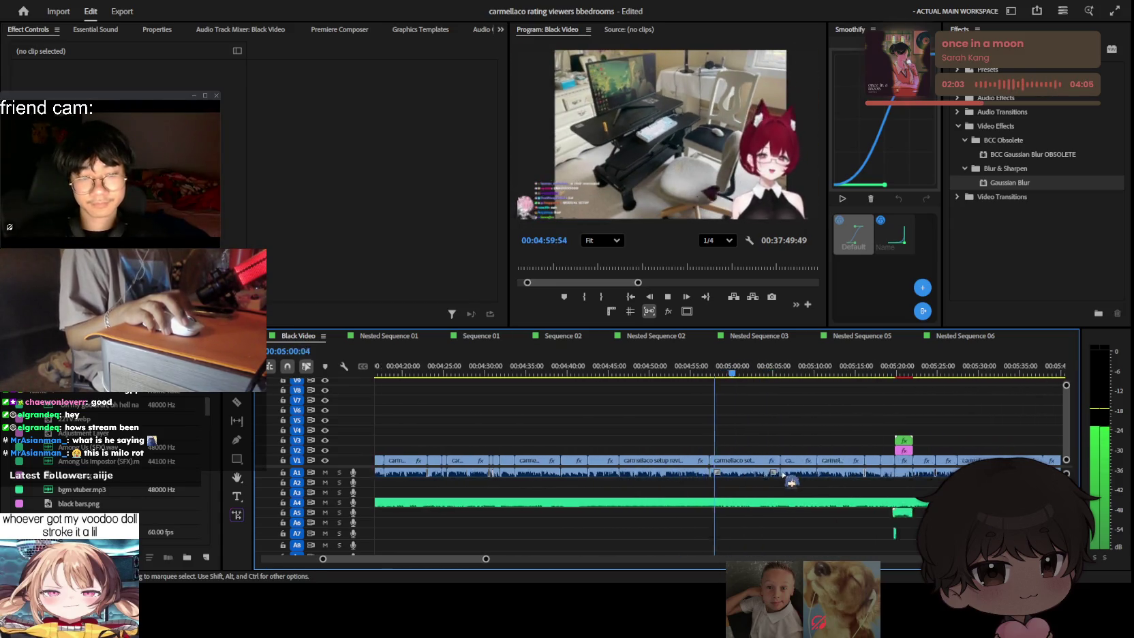
Step: Stop playback and restart it from about 5:22
scroll(790, 480, "down", 2)
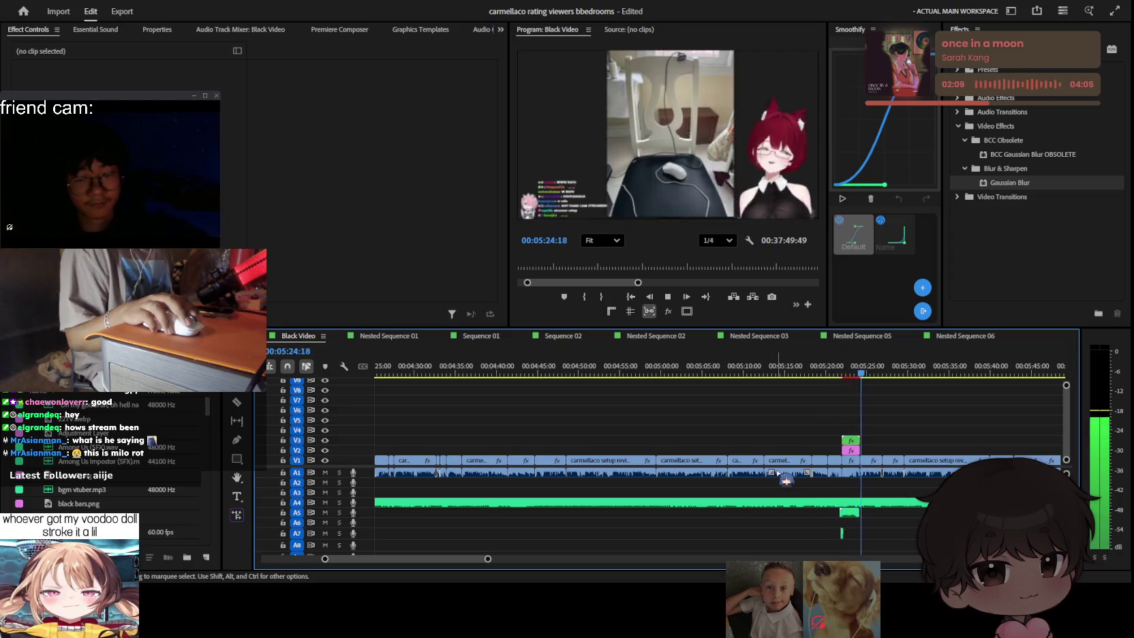
scroll(787, 479, "down", 3)
key("space")
left_click(741, 368)
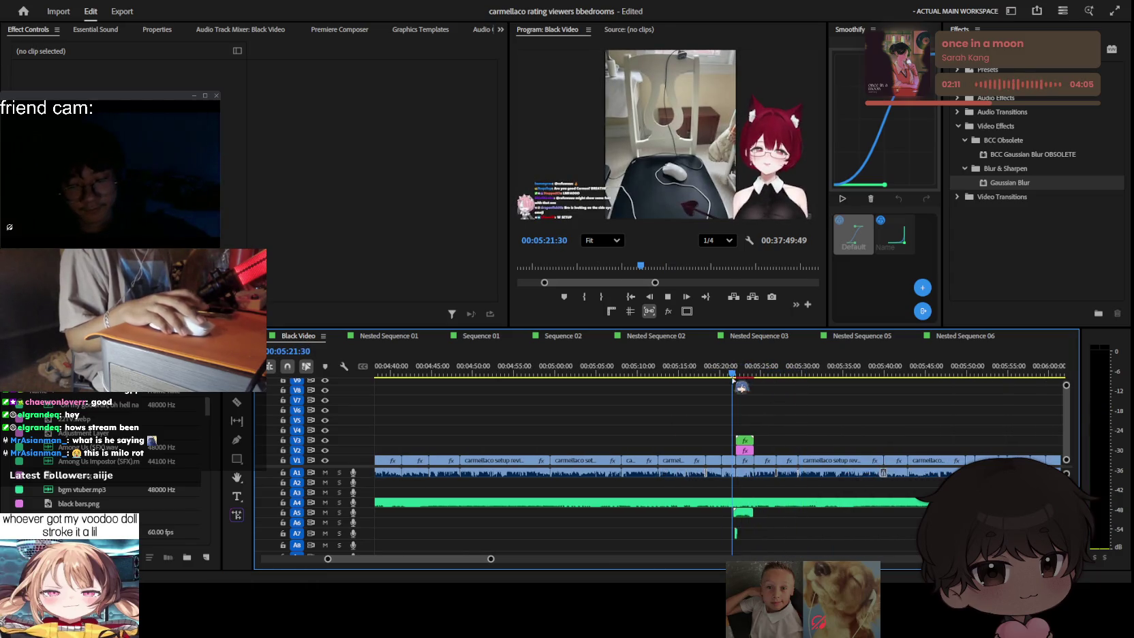
key("space")
Step: Zoom and scroll the timeline during the replay, stopping playback near 5:32
key("=")
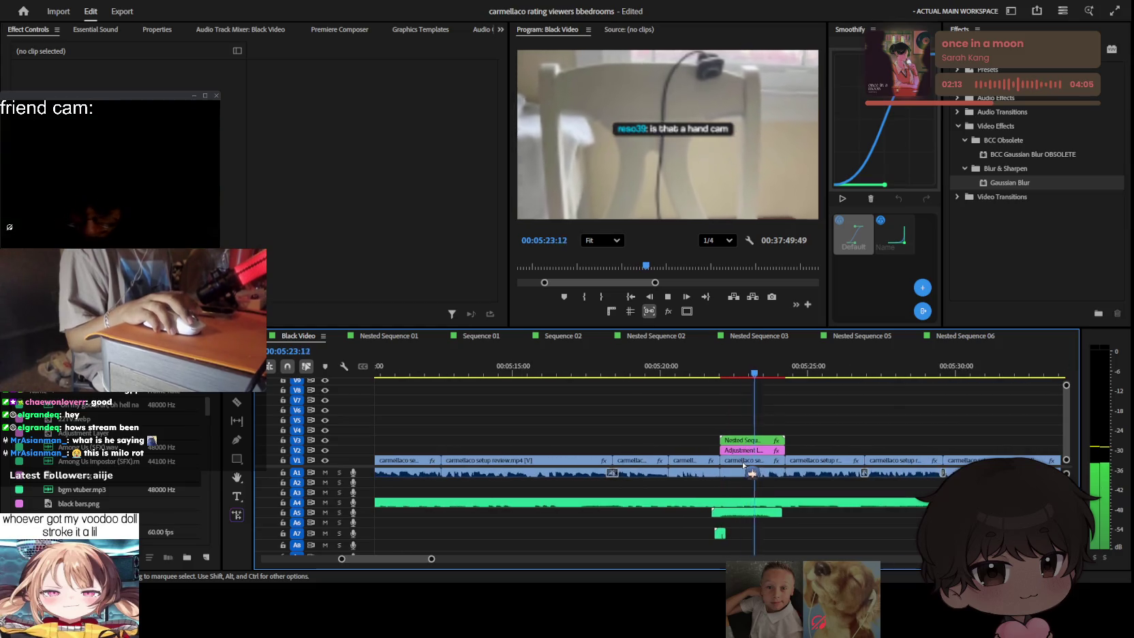
scroll(744, 465, "up", 1)
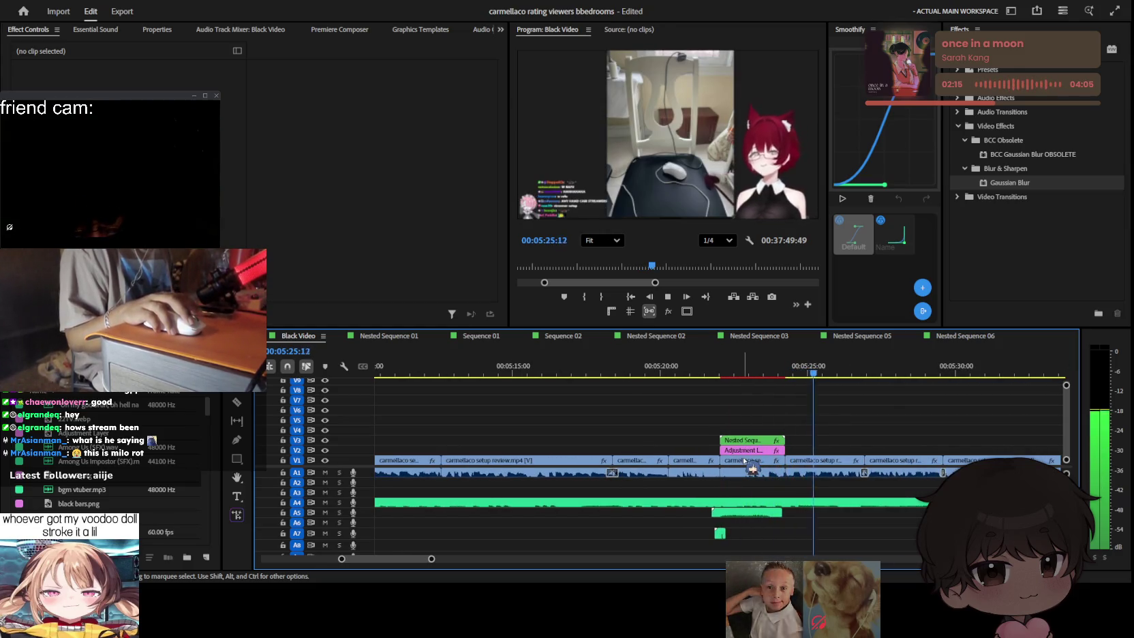
scroll(773, 455, "down", 3)
scroll(774, 455, "down", 1)
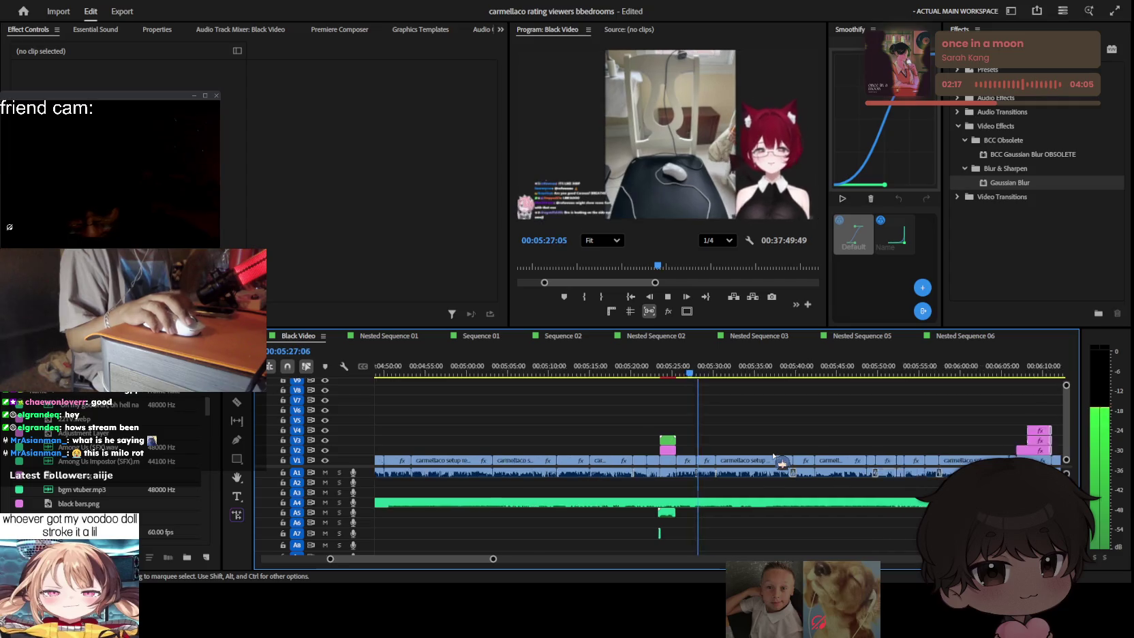
scroll(773, 454, "down", 1)
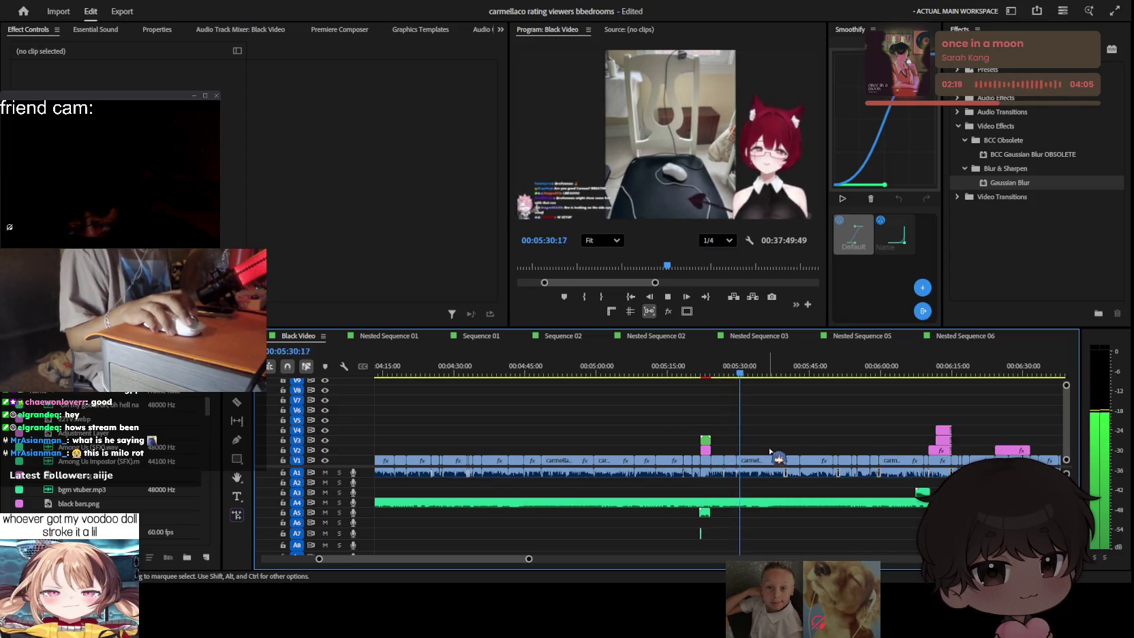
key("space")
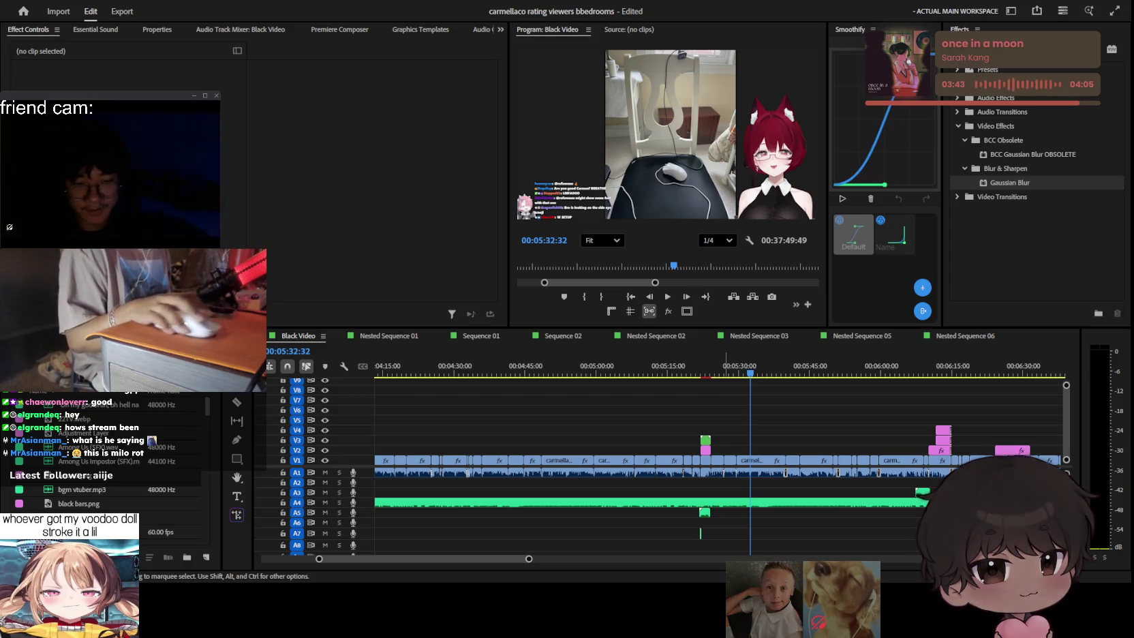
left_click(744, 428)
Step: Return the playhead to 5:11:36, zoom the timeline out, and clear the in/out marks
key("Up")
key("Up")
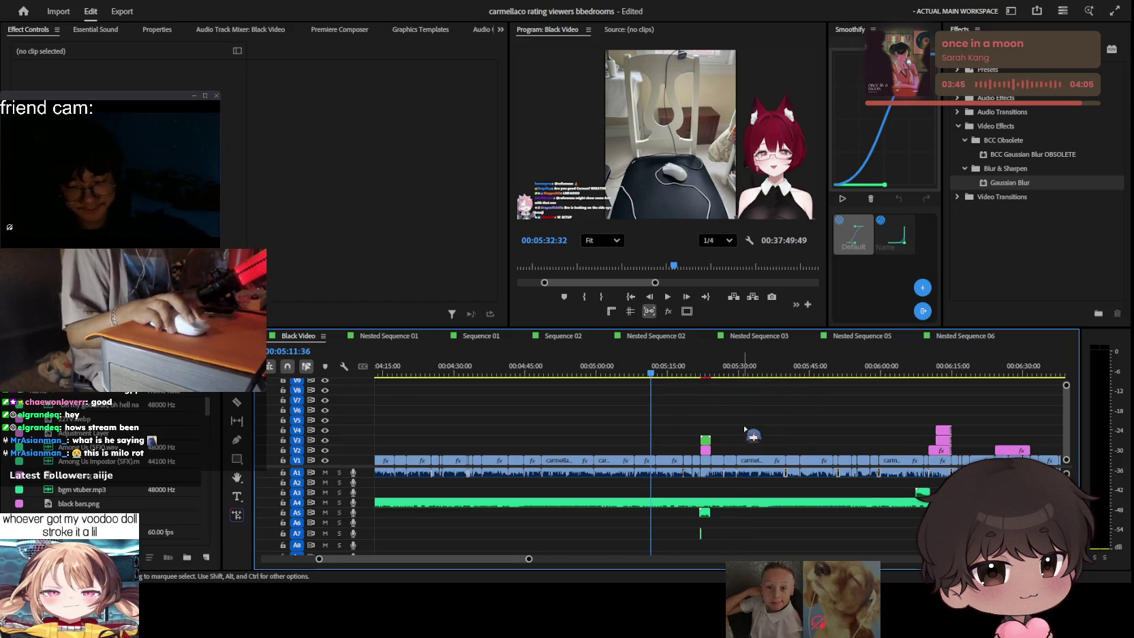
key("minus")
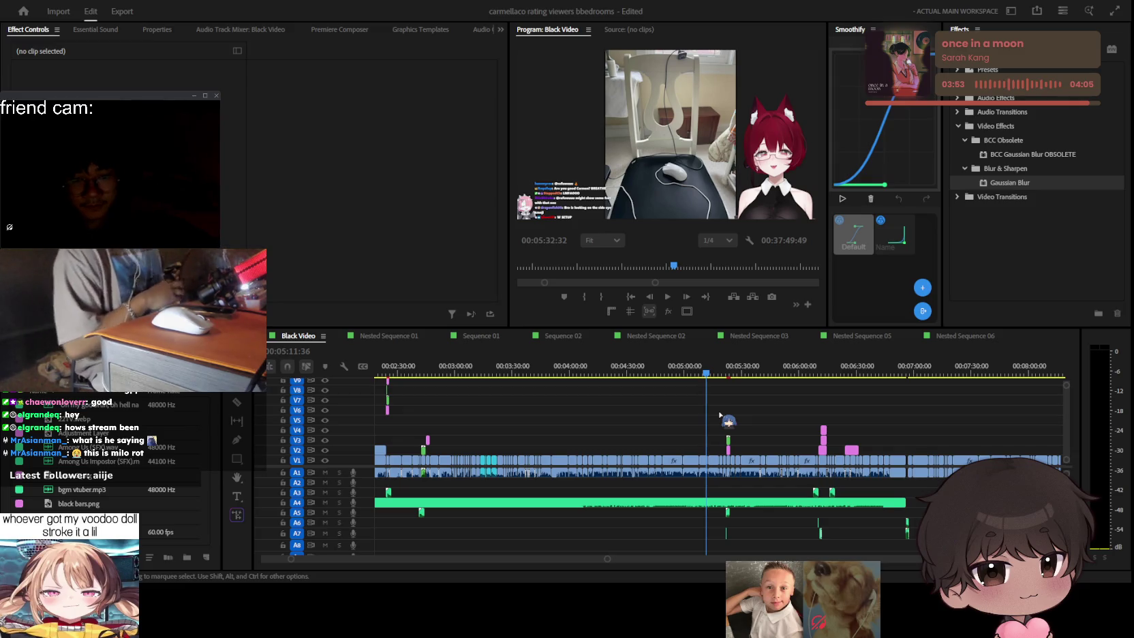
left_click(720, 414)
key("x")
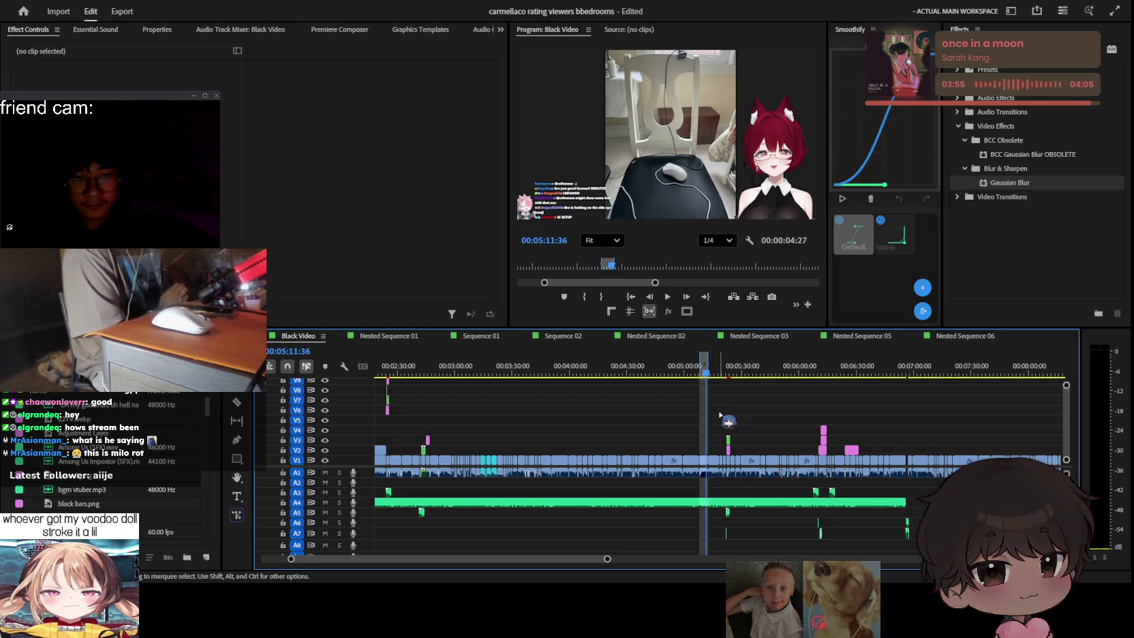
key("ctrl+shift+x")
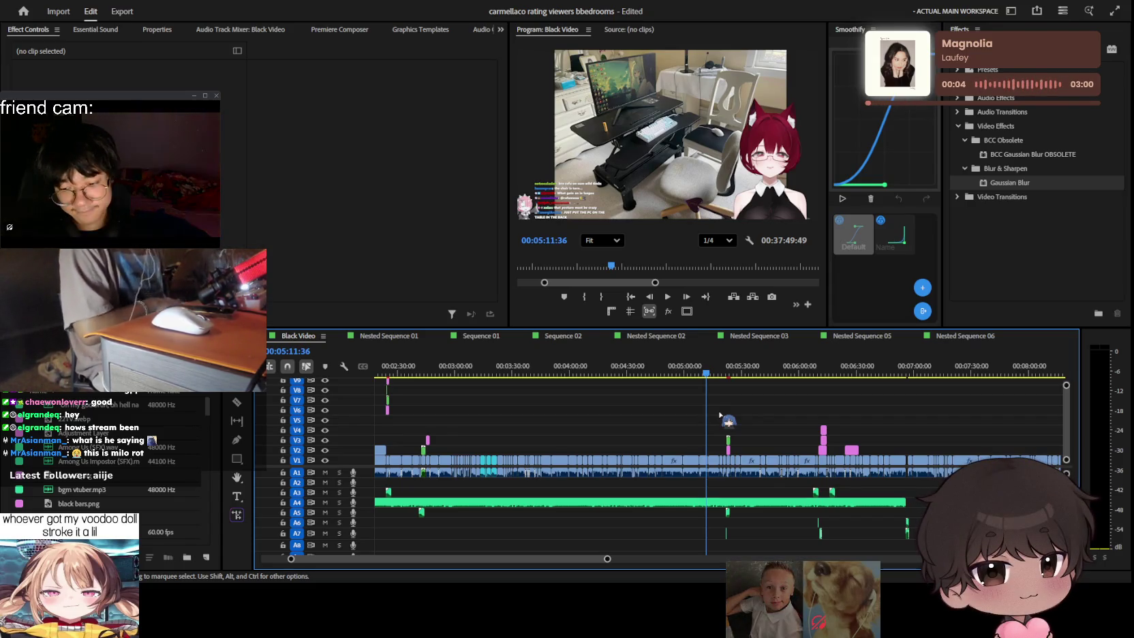
key("z")
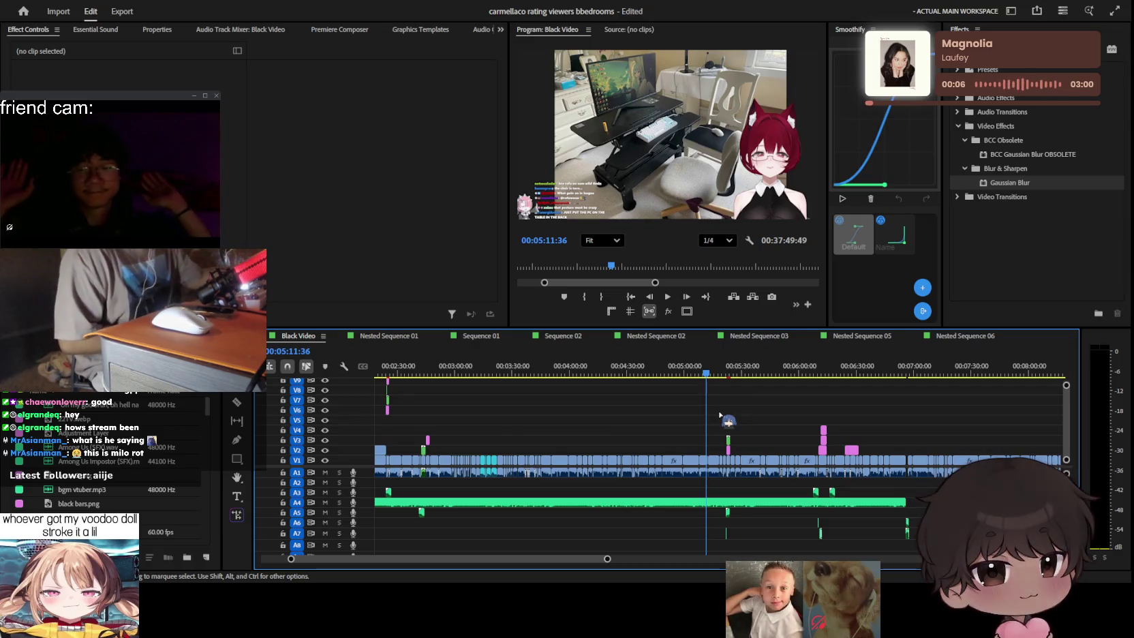
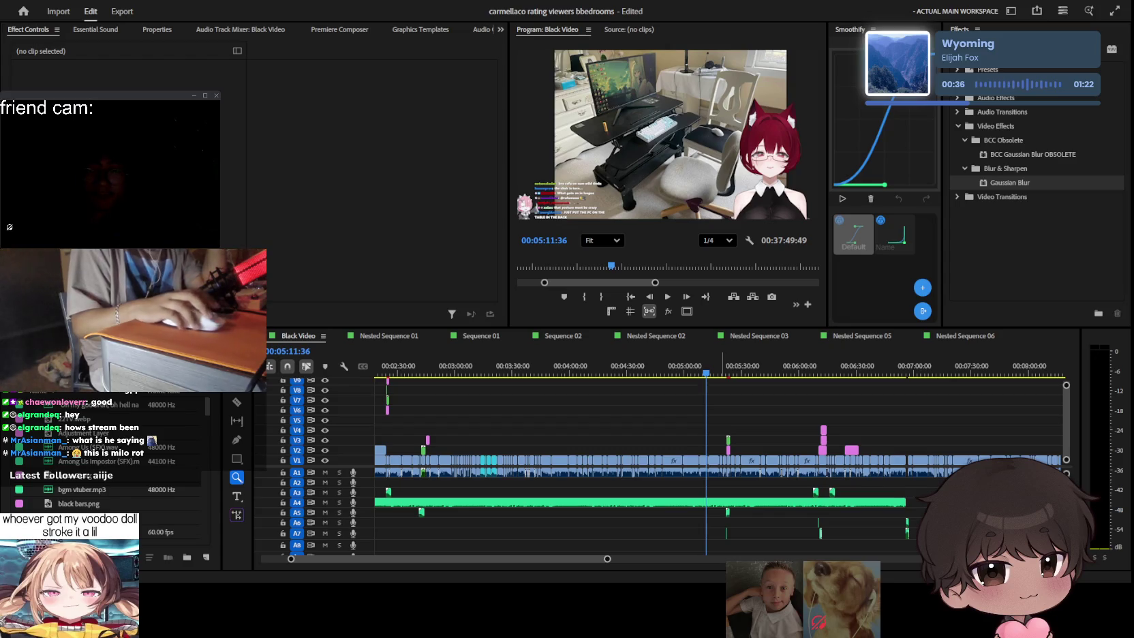
Step: Move the playhead back to about 2:44 and fit the whole sequence in the timeline
key("v")
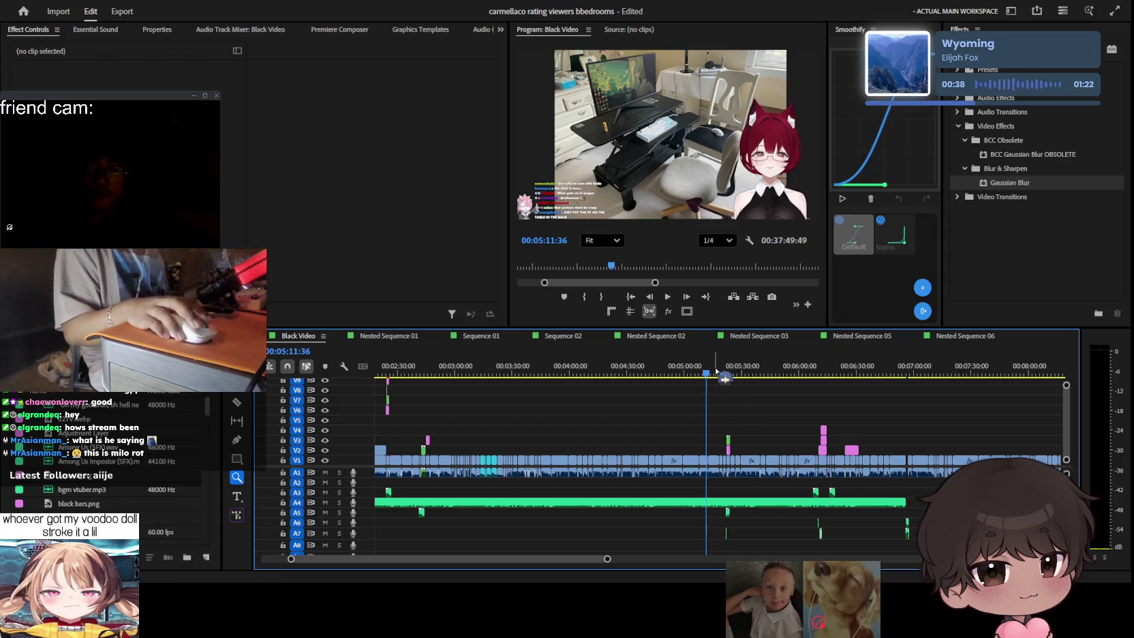
left_click_drag(714, 379, 427, 380)
key("=")
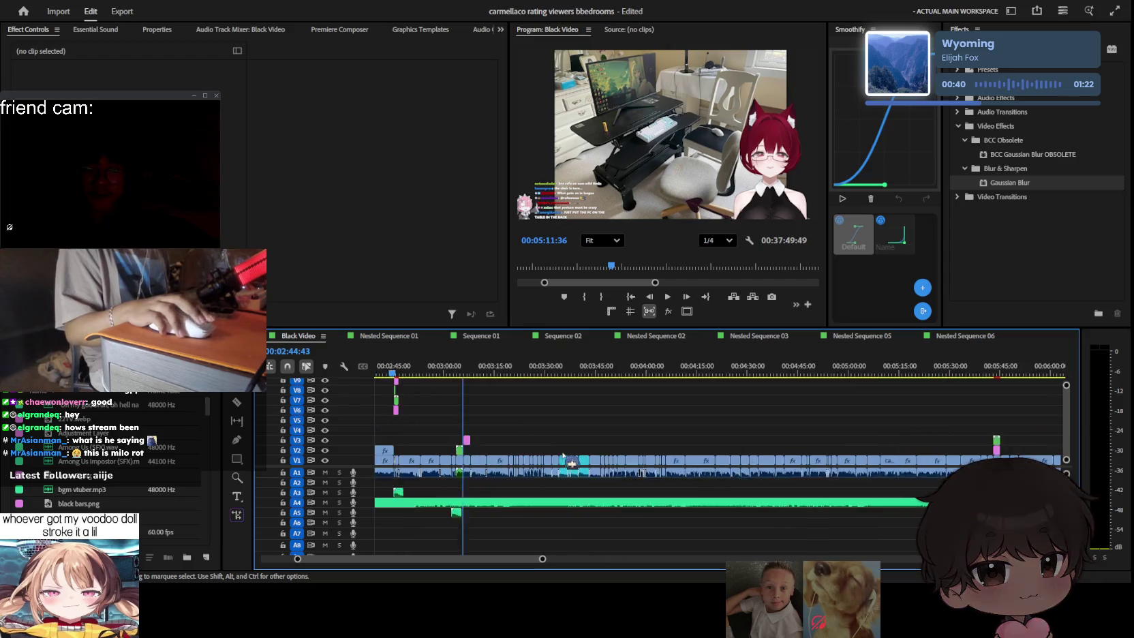
scroll(599, 422, "up", 3)
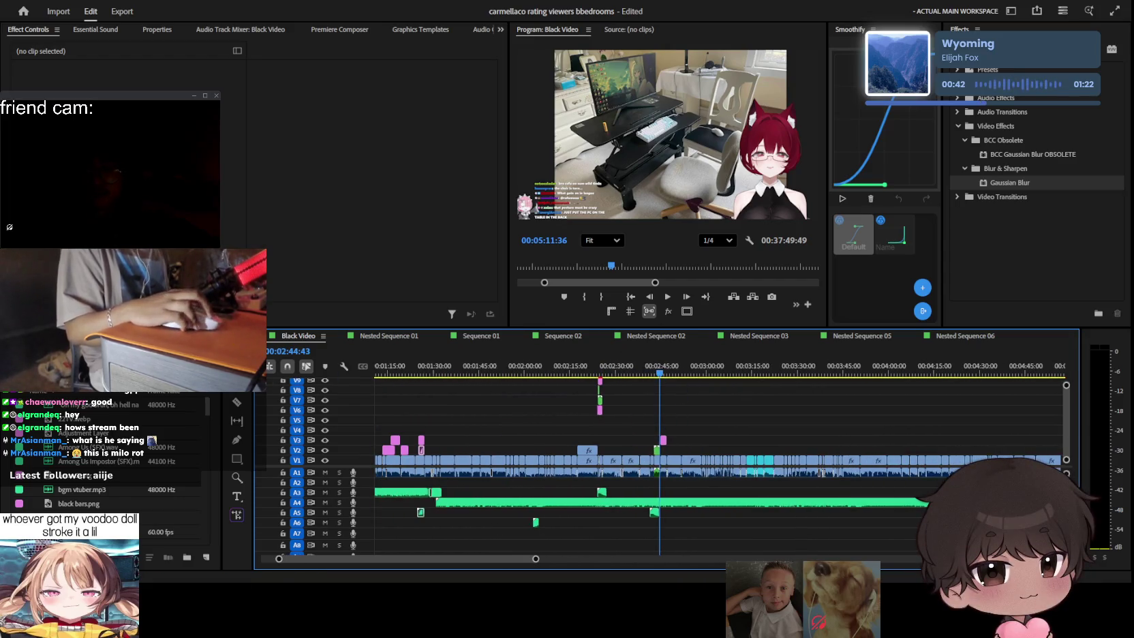
key("backslash")
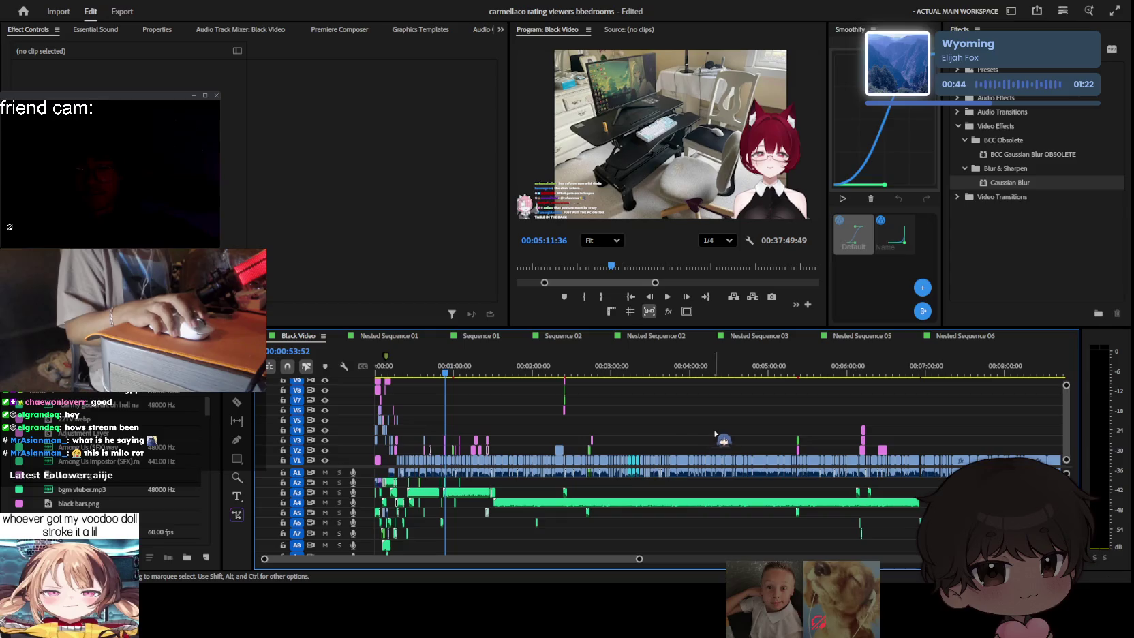
scroll(606, 421, "up", 2)
scroll(691, 438, "up", 2)
scroll(690, 438, "up", 2)
scroll(479, 378, "up", 2)
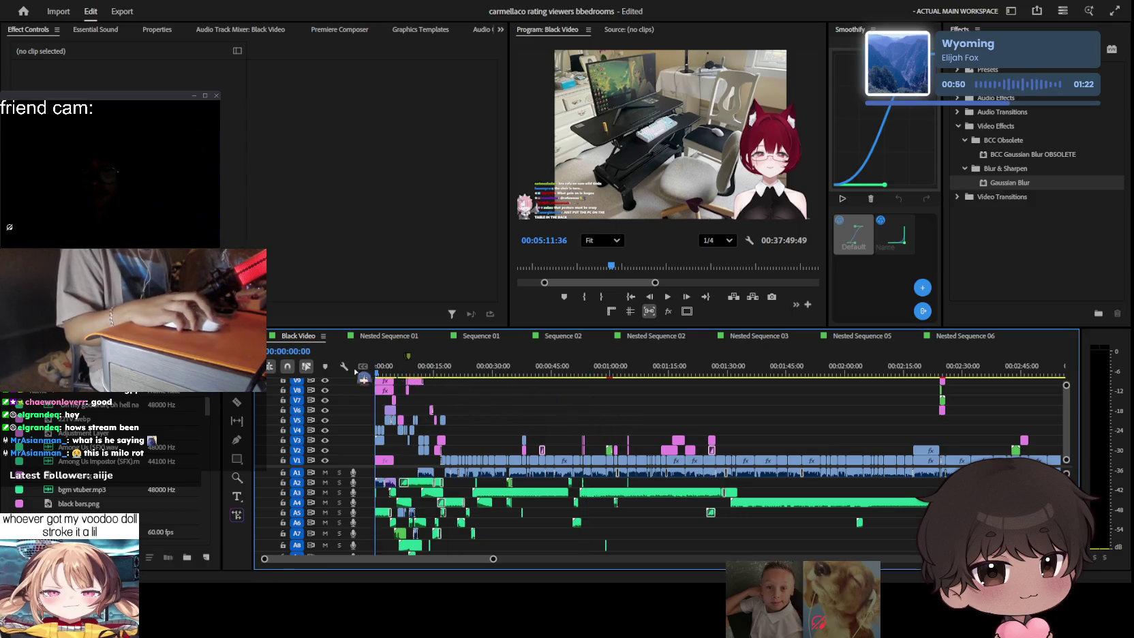
Step: Return to the sequence's first frame, zoomed in on the opening seconds, with the Type tool active
key("Home")
scroll(525, 413, "up", 2)
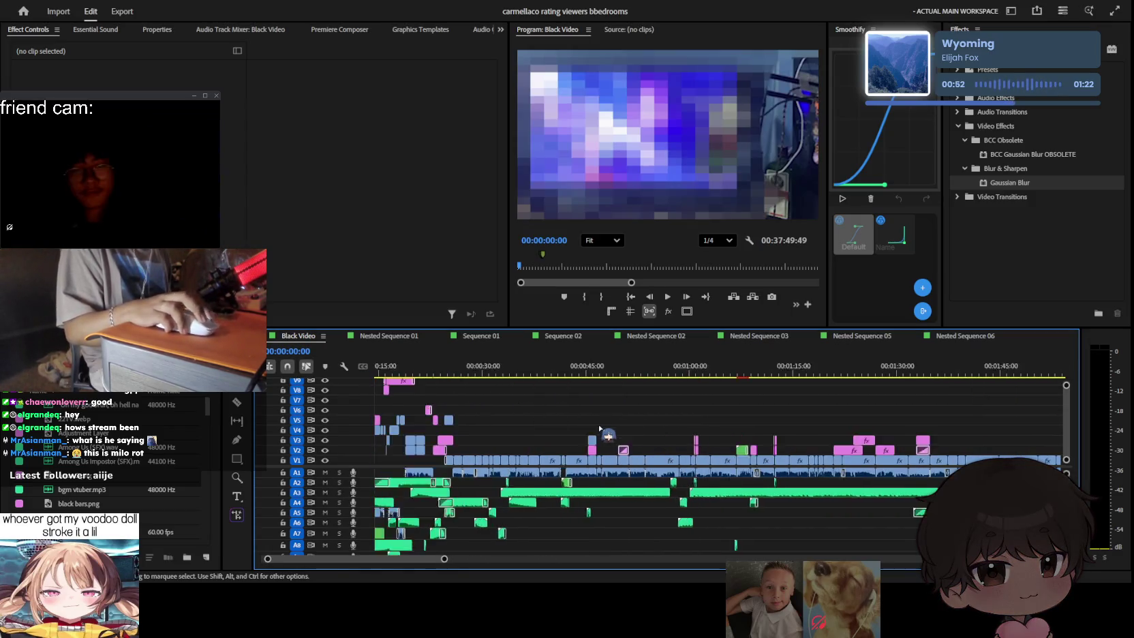
scroll(542, 418, "up", 2)
scroll(541, 418, "up", 2)
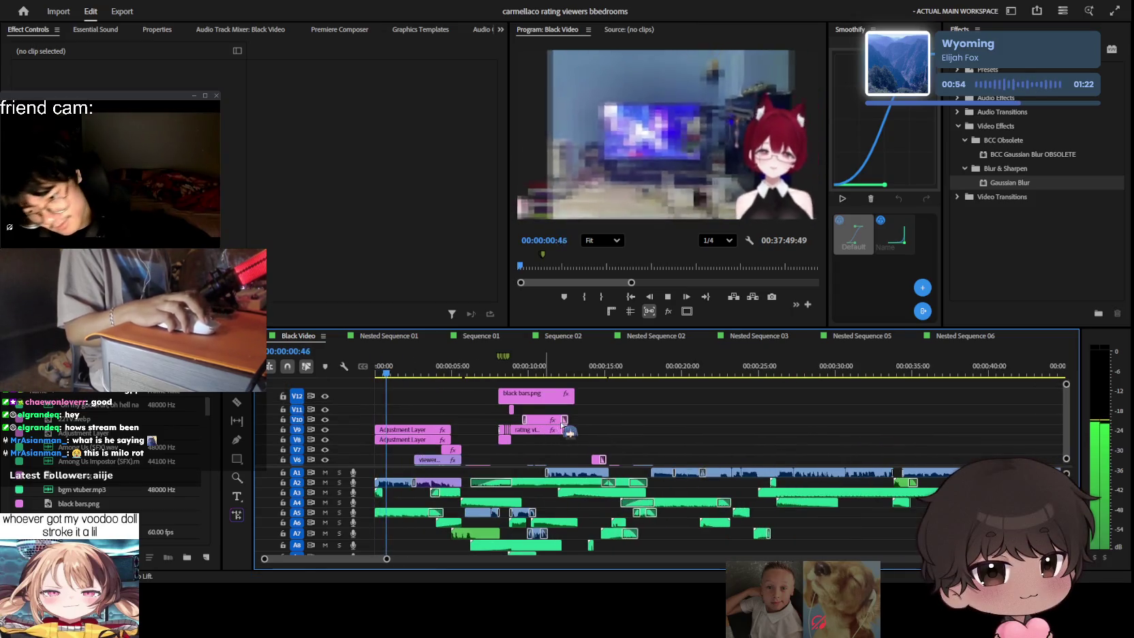
left_click(378, 369)
key("Home")
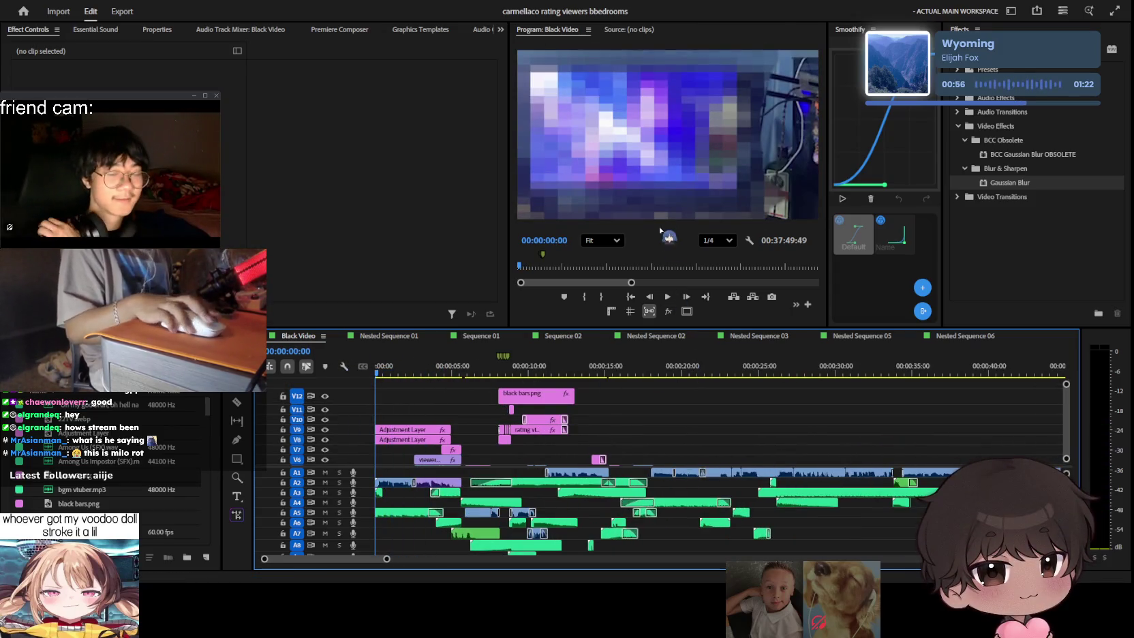
key("t")
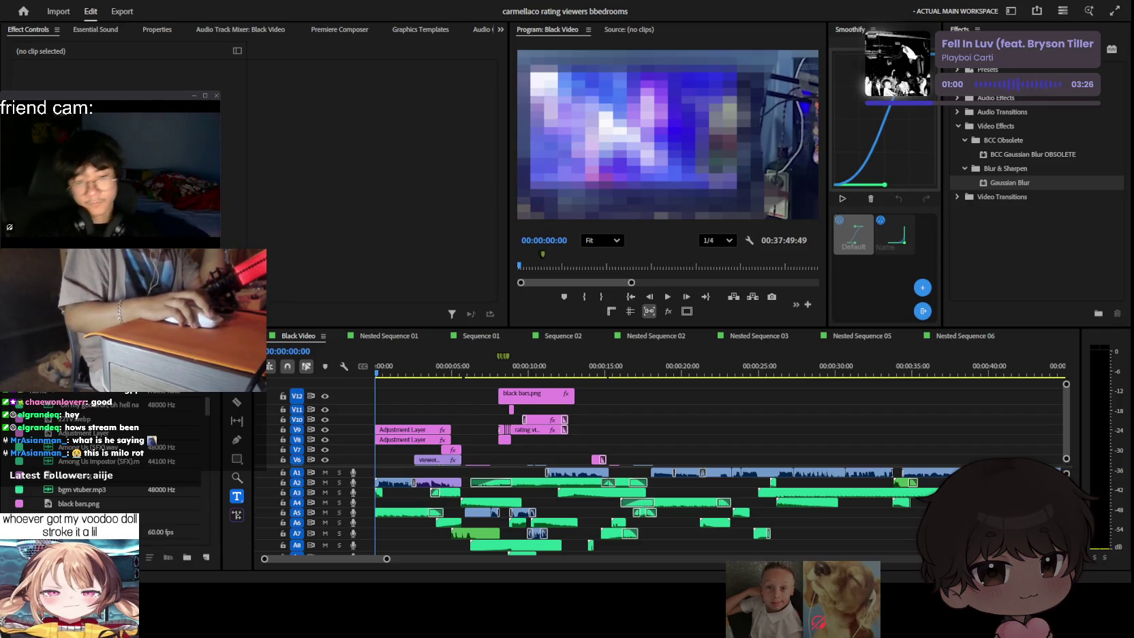
Step: Place the 'I was recommended' screenshot at 00:00 and create an empty Graphic clip on V12 above it
mouse_move(171, 477)
left_mouse_down()
mouse_move(408, 409)
mouse_move(380, 409)
left_mouse_up()
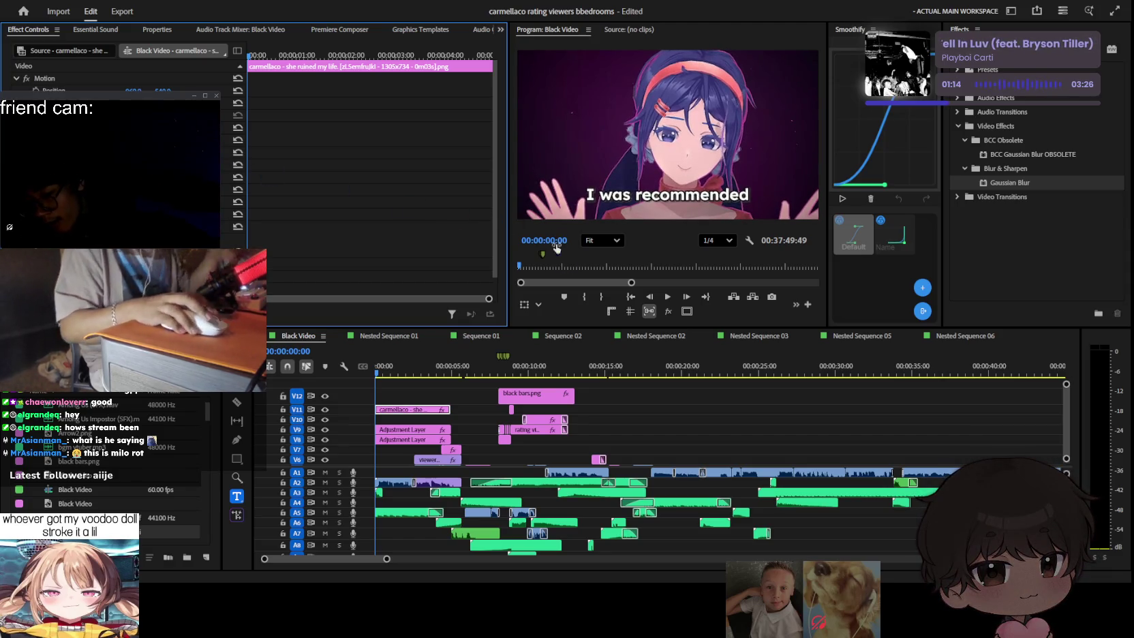
left_click(713, 450)
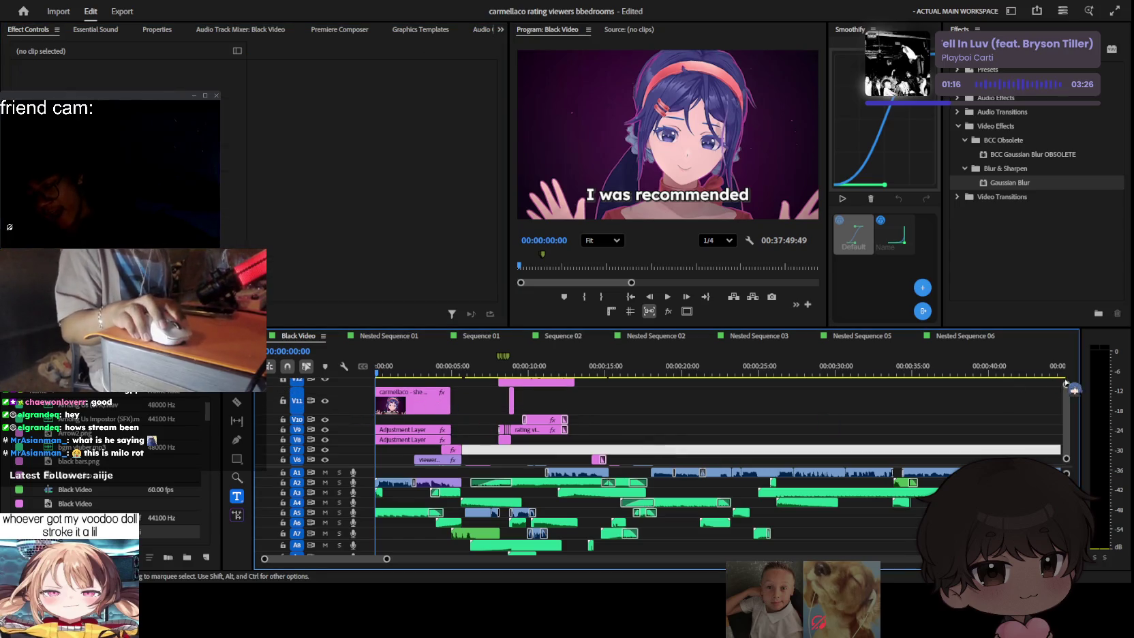
key("=")
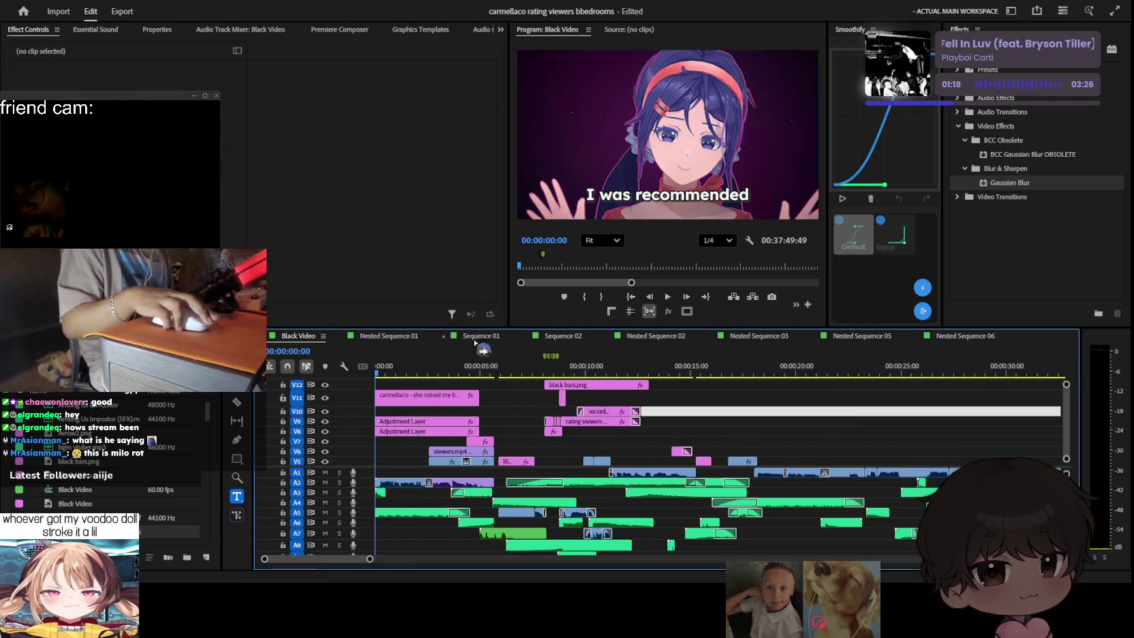
left_click(632, 199)
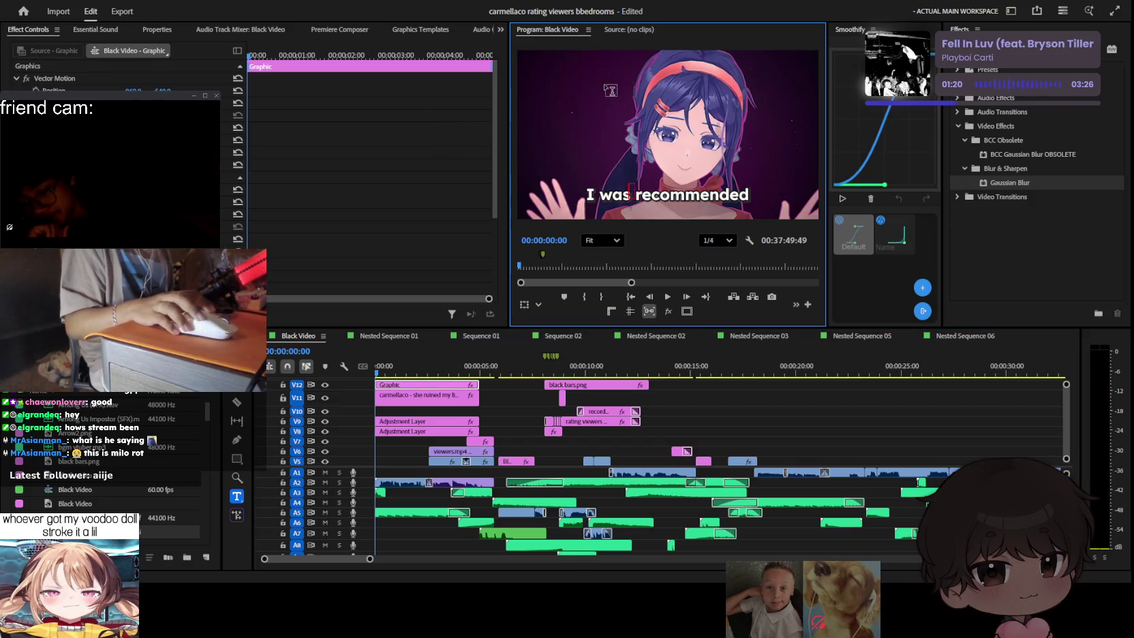
left_click(521, 412)
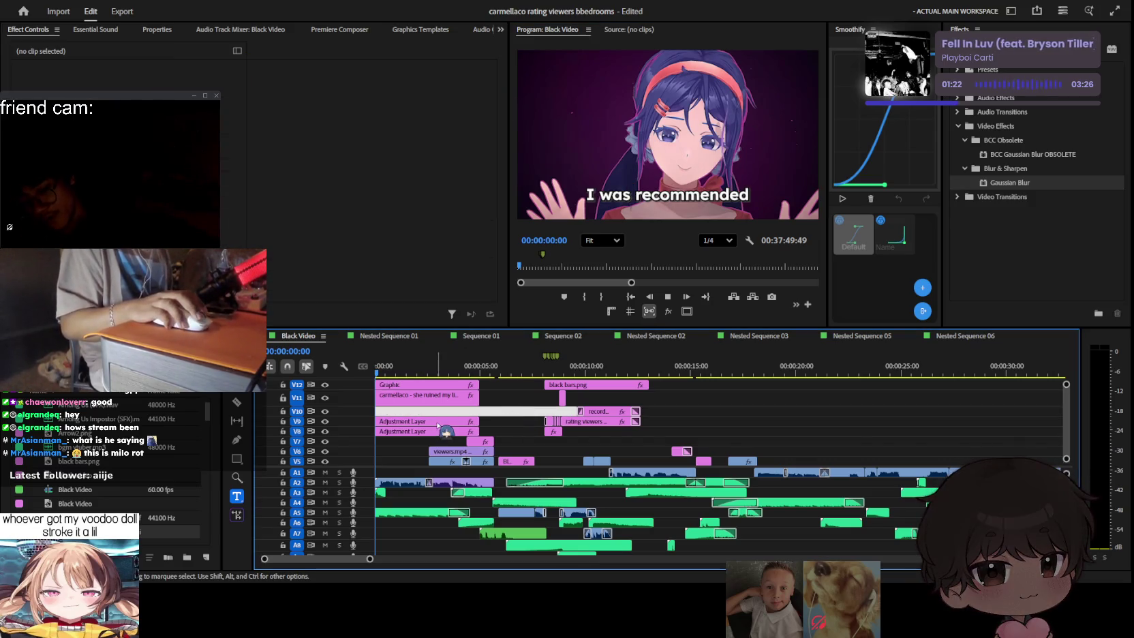
Step: Preview the opening and select the new Graphic clip on V12
key("space")
left_click(413, 385)
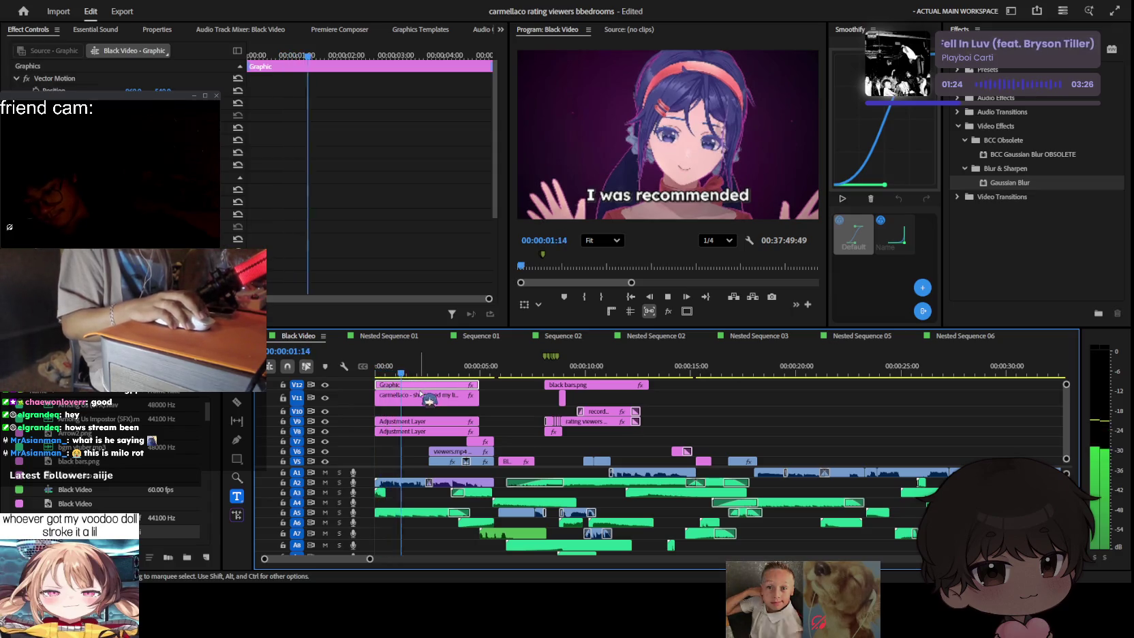
left_click(391, 396)
key("Home")
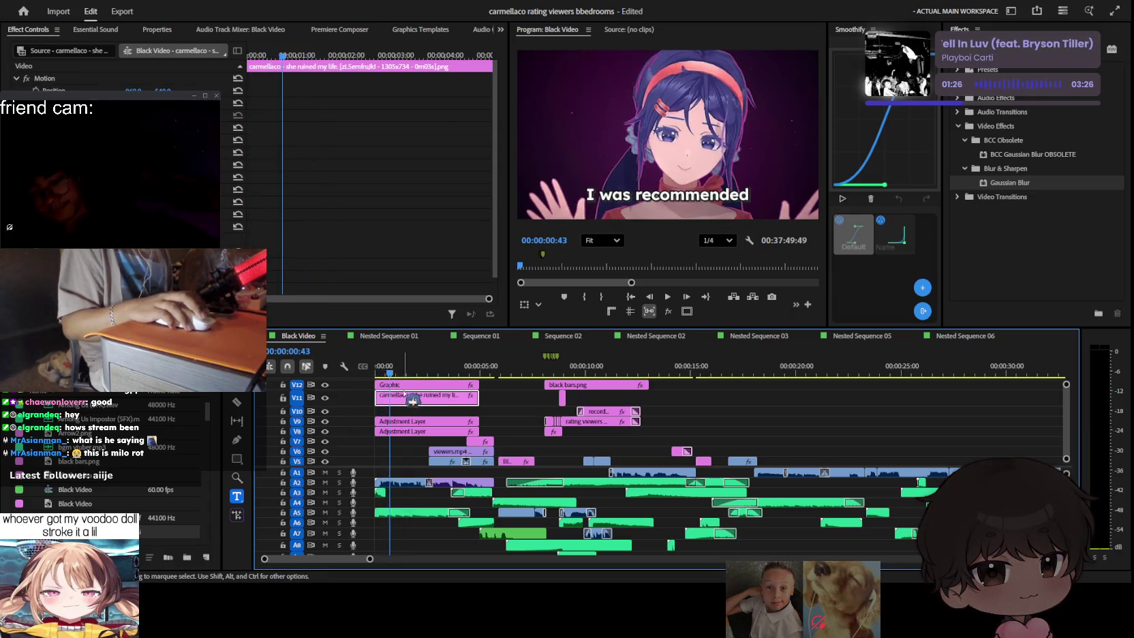
key("space")
key("space")
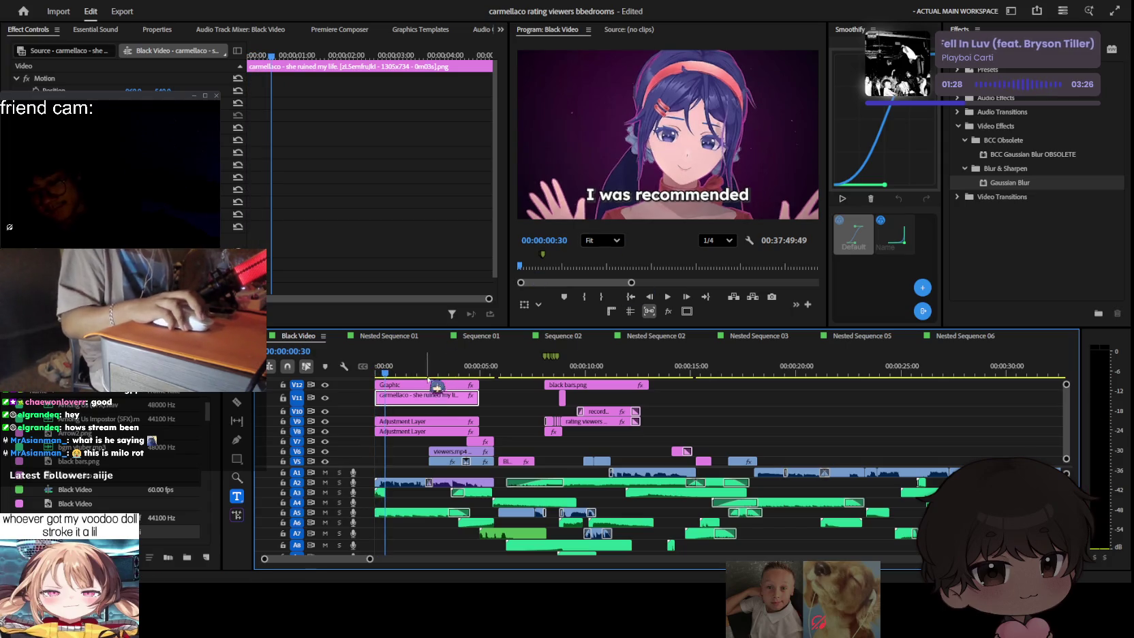
left_click(436, 385)
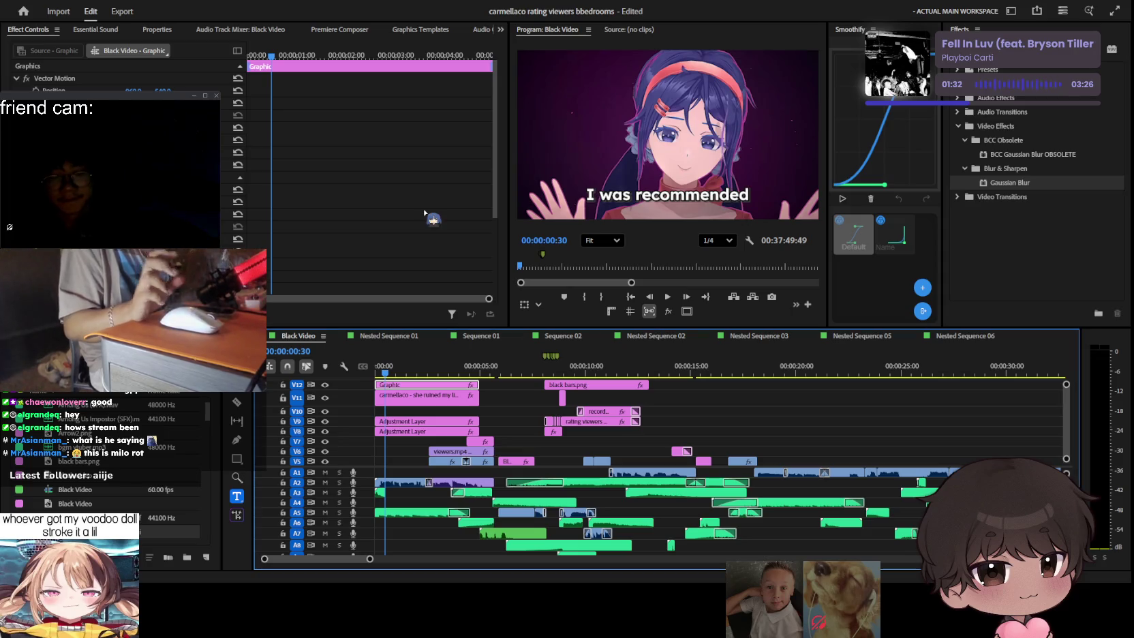
Step: Select the screenshot clip on V11 and clear the Gaussian blur effects search
scroll(102, 463, "down", 3)
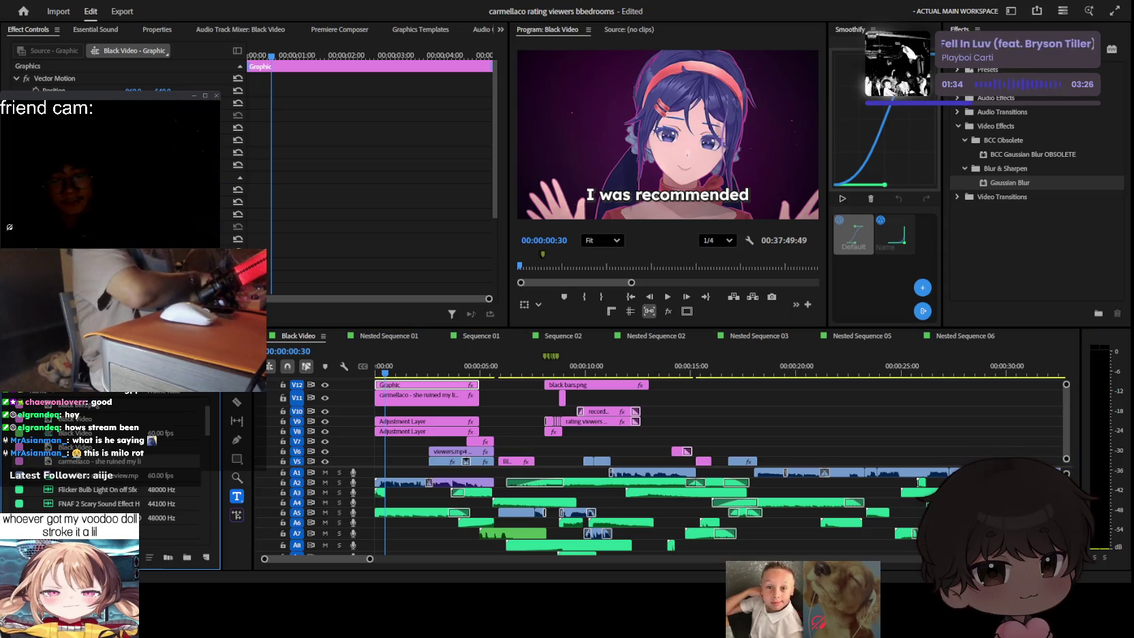
scroll(158, 456, "up", 3)
scroll(158, 456, "down", 2)
scroll(162, 454, "down", 2)
scroll(167, 451, "down", 2)
scroll(173, 447, "down", 2)
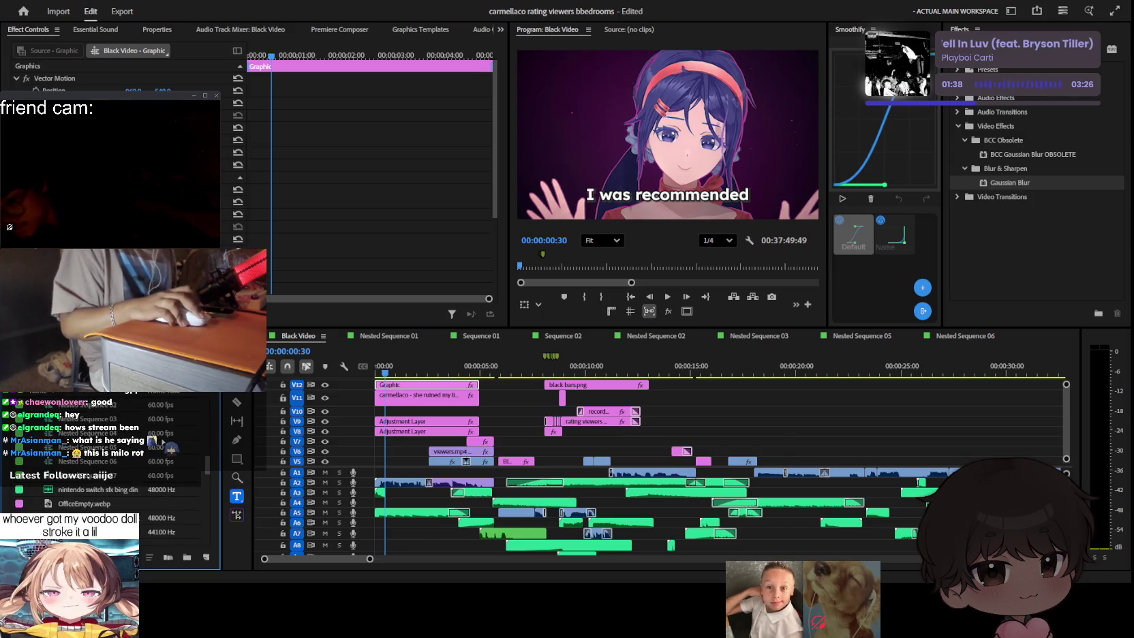
scroll(171, 448, "down", 3)
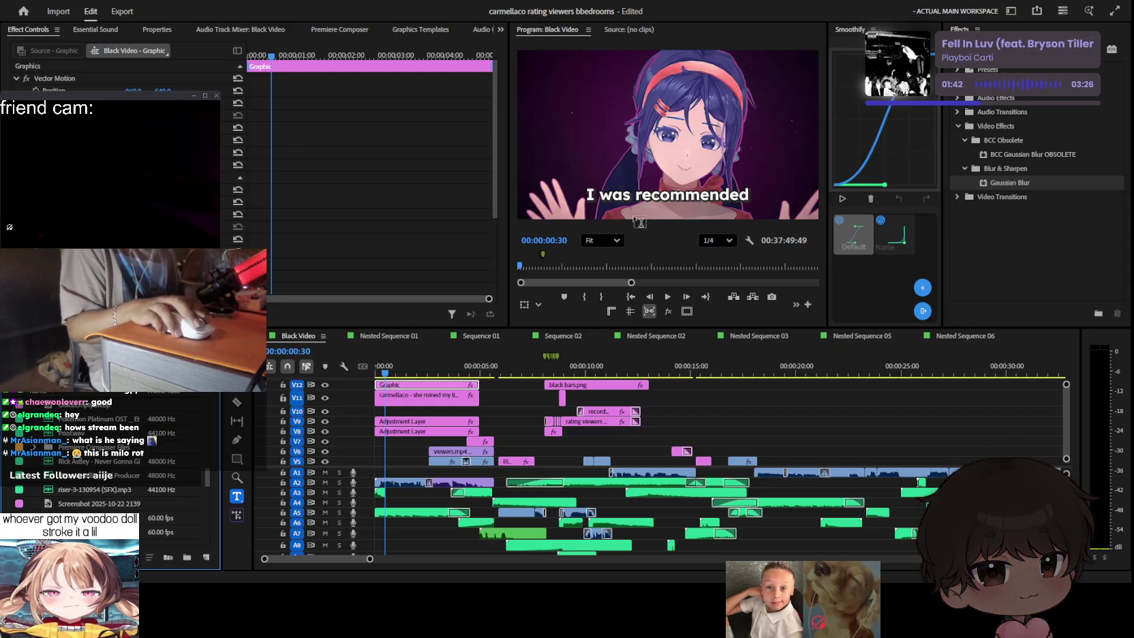
scroll(134, 468, "down", 3)
scroll(132, 468, "down", 3)
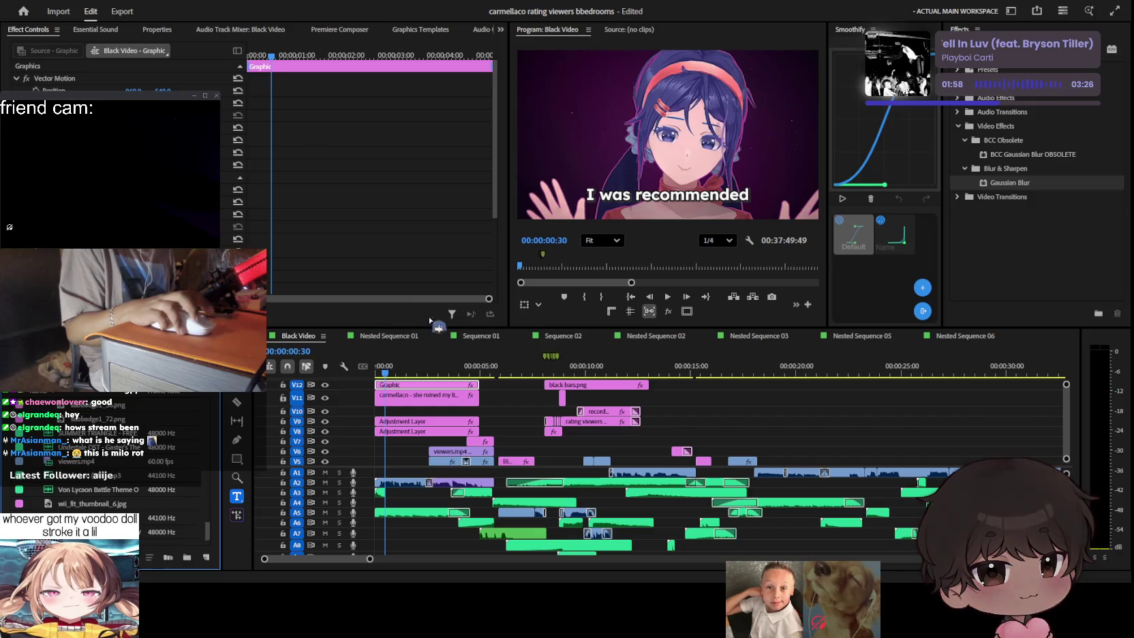
left_click(514, 398)
left_click(450, 398)
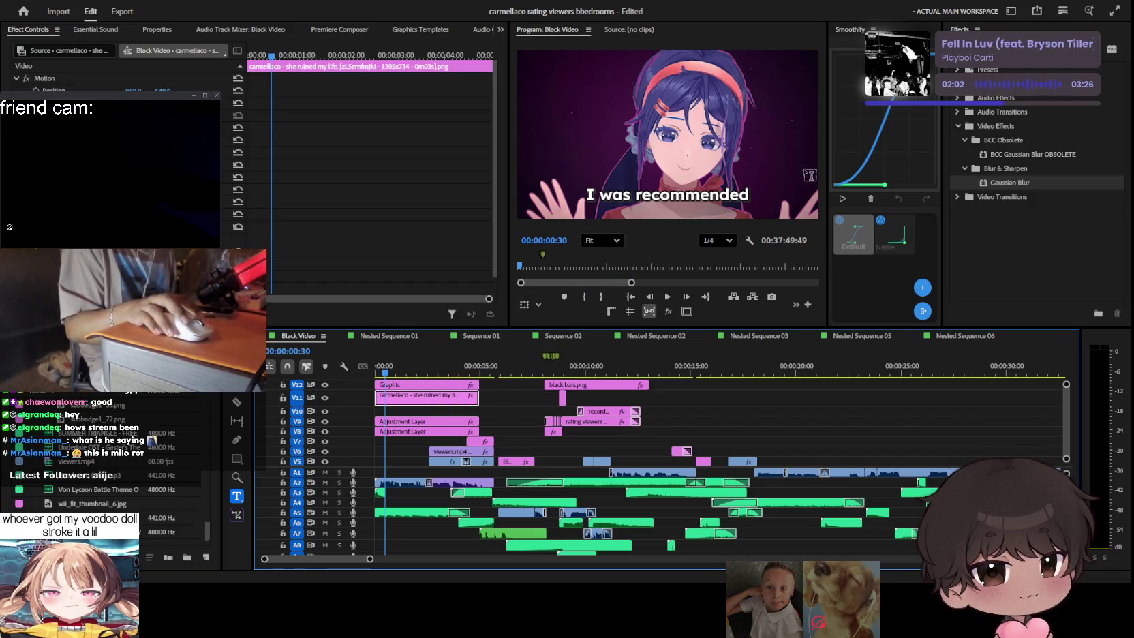
left_click(1093, 43)
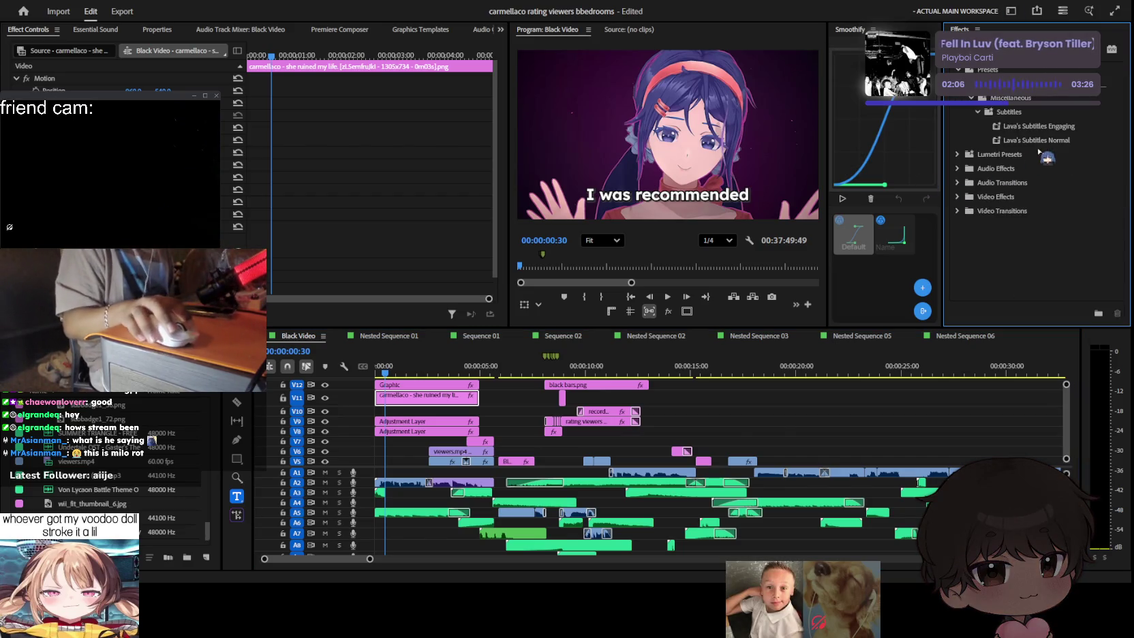
Step: Apply Lava's Subtitles Normal to the Graphic clip and expand the caption's properties at the first frame
left_click_drag(1049, 140, 444, 387)
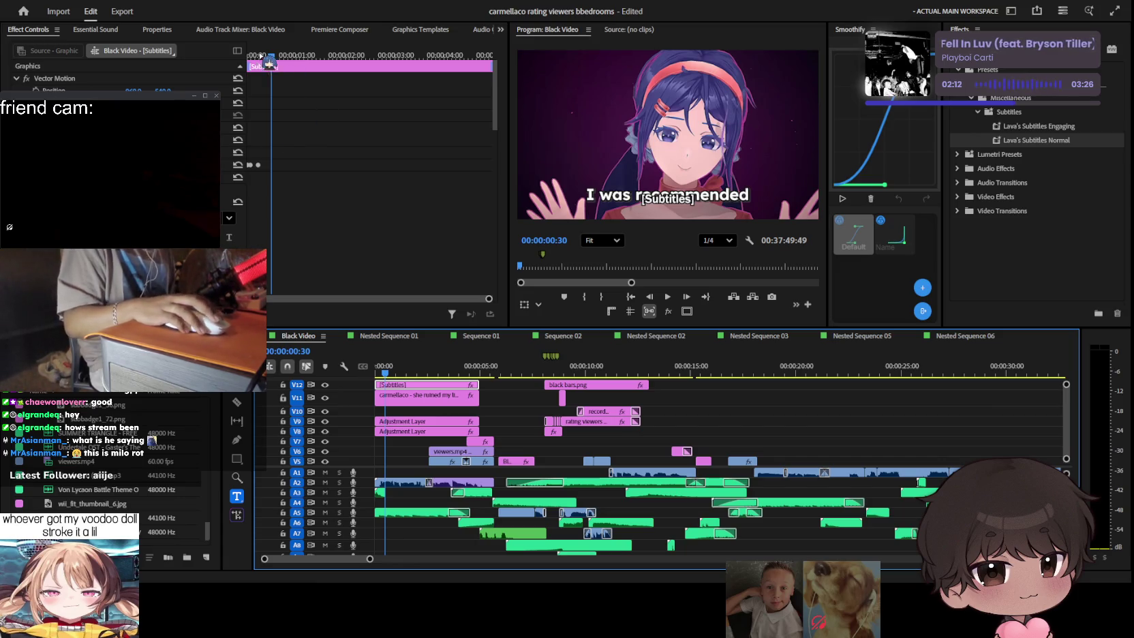
left_click(286, 56)
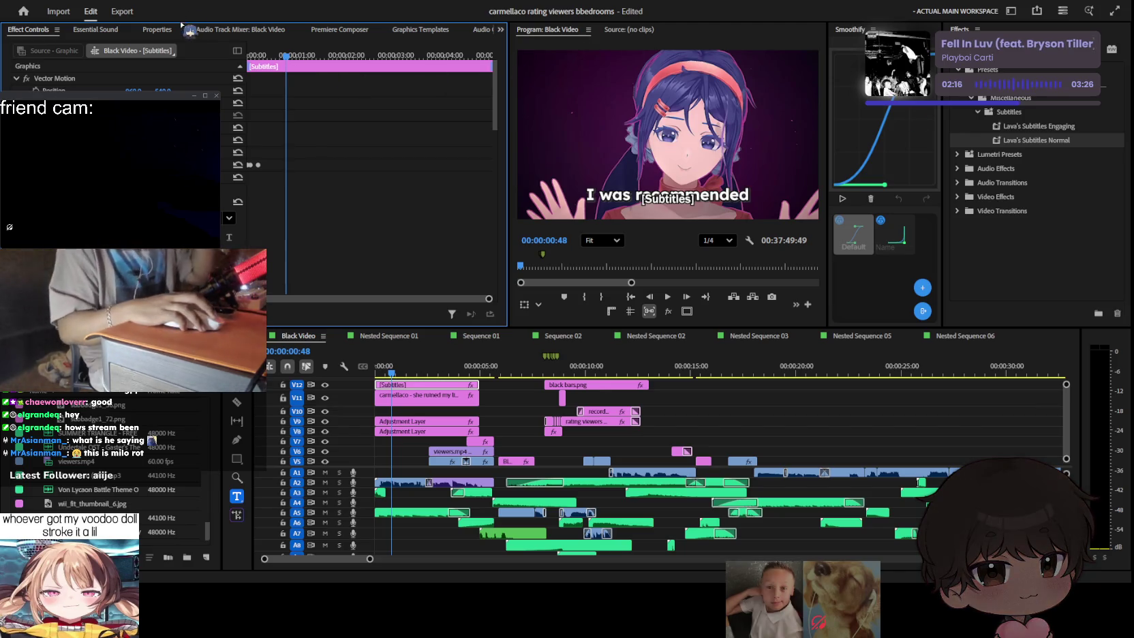
mouse_move(285, 56)
left_mouse_down()
mouse_move(207, 52)
mouse_move(262, 57)
left_mouse_up()
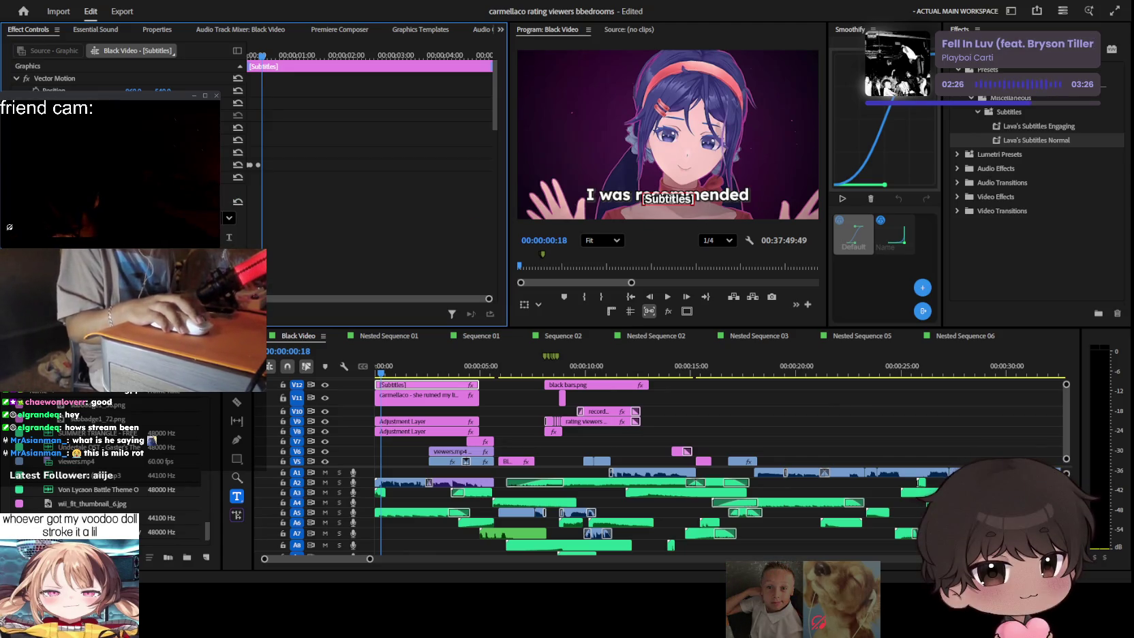
left_click(671, 198)
left_click(228, 218)
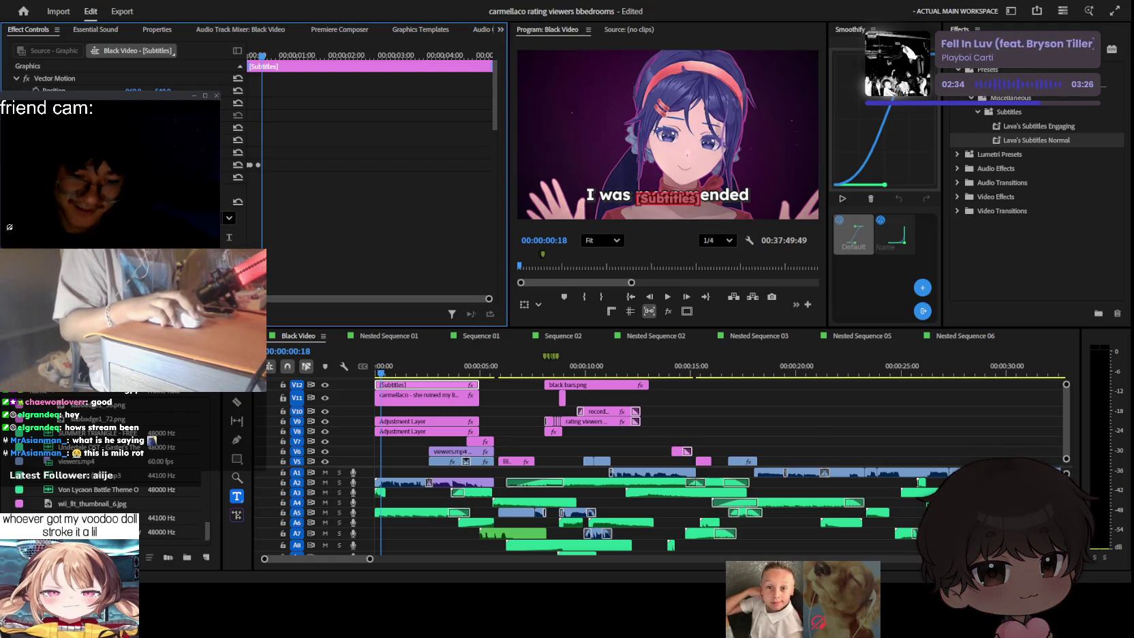
Step: Scroll Effect Controls down to the Text section's font style and tracking rows
scroll(123, 170, "down", 5)
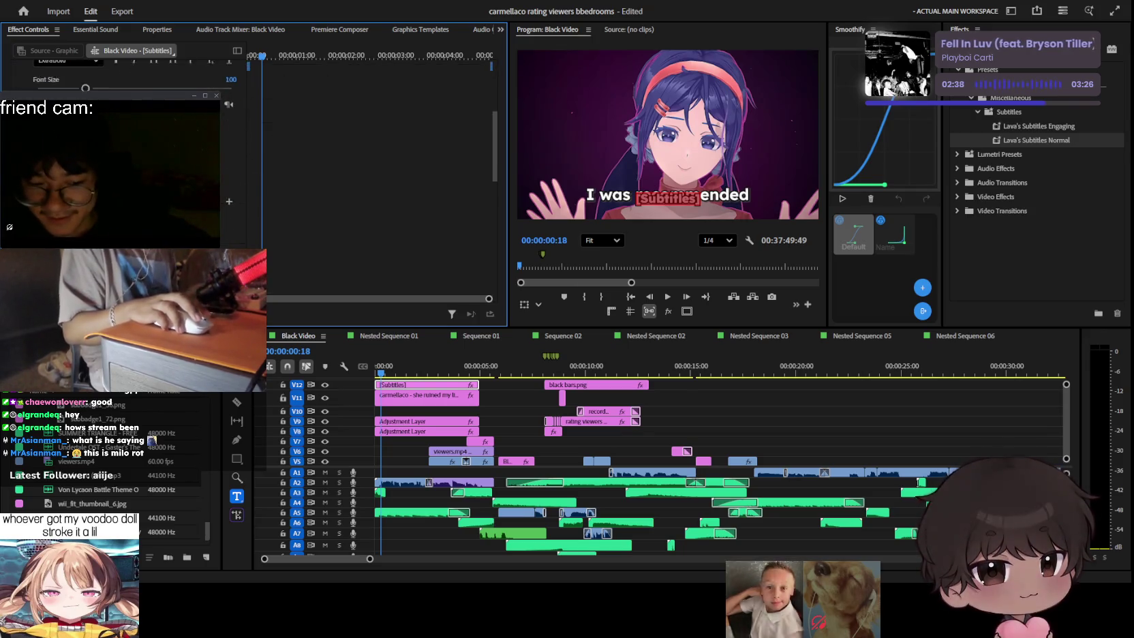
scroll(122, 171, "down", 2)
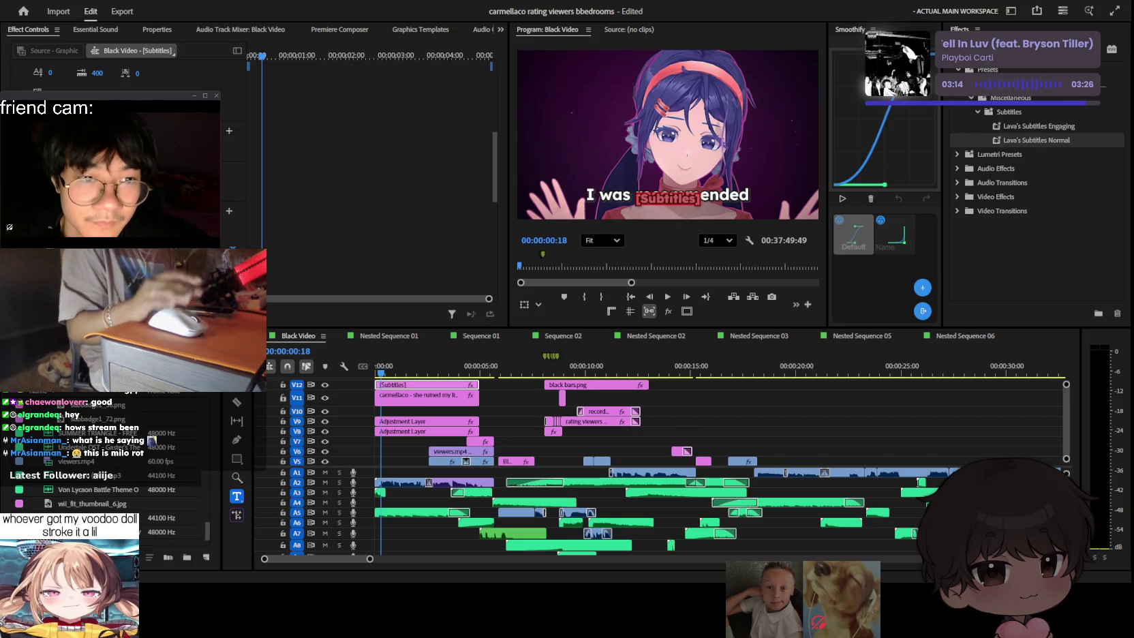
Step: Retype the caption as 'I was recommended' and resize its red highlight
left_click(489, 257)
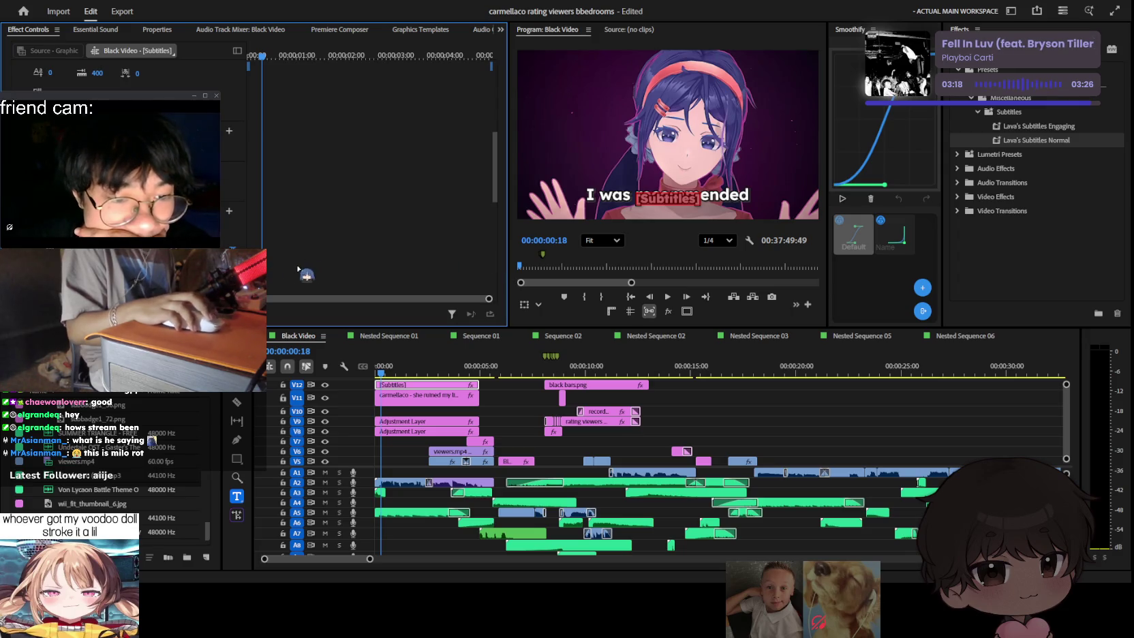
scroll(130, 136, "up", 2)
scroll(129, 136, "up", 2)
scroll(130, 136, "up", 2)
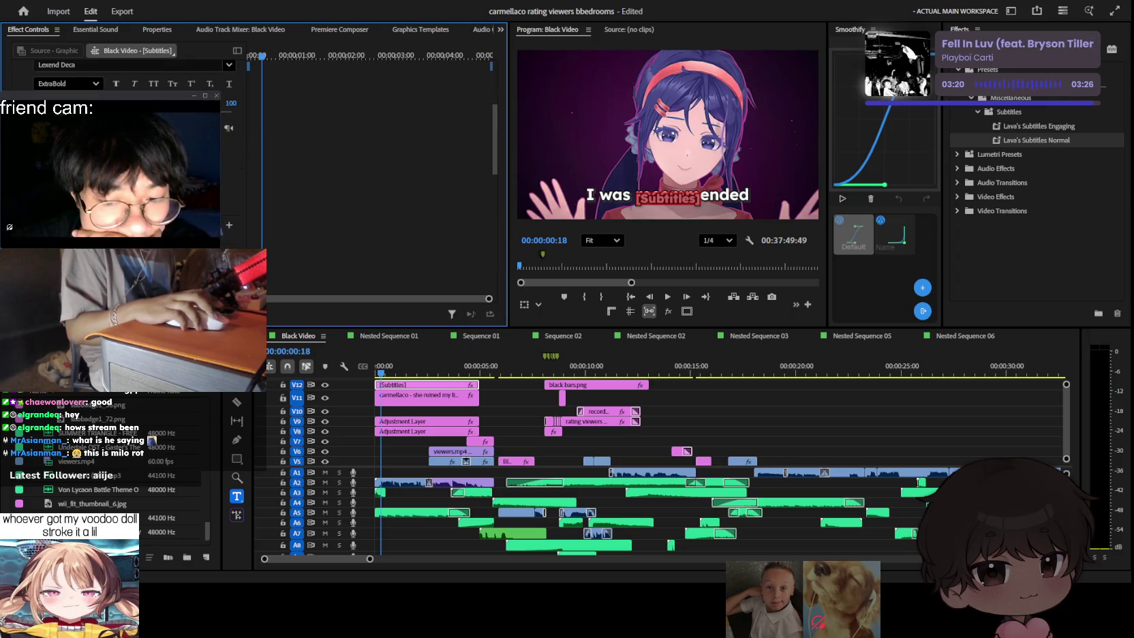
left_click(660, 193)
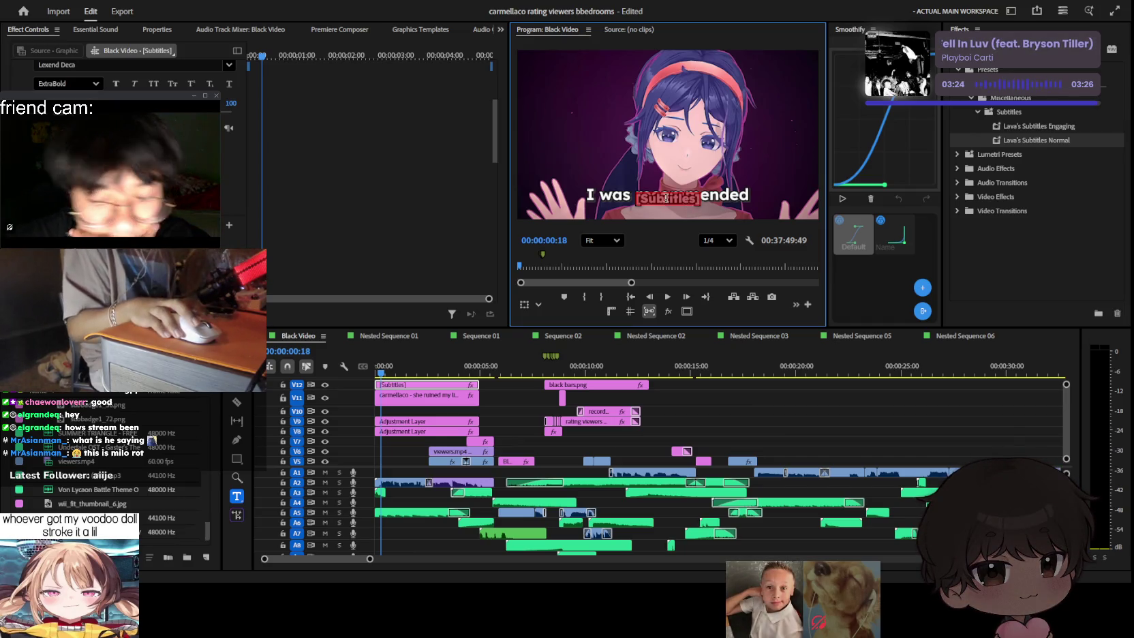
scroll(129, 136, "down", 5)
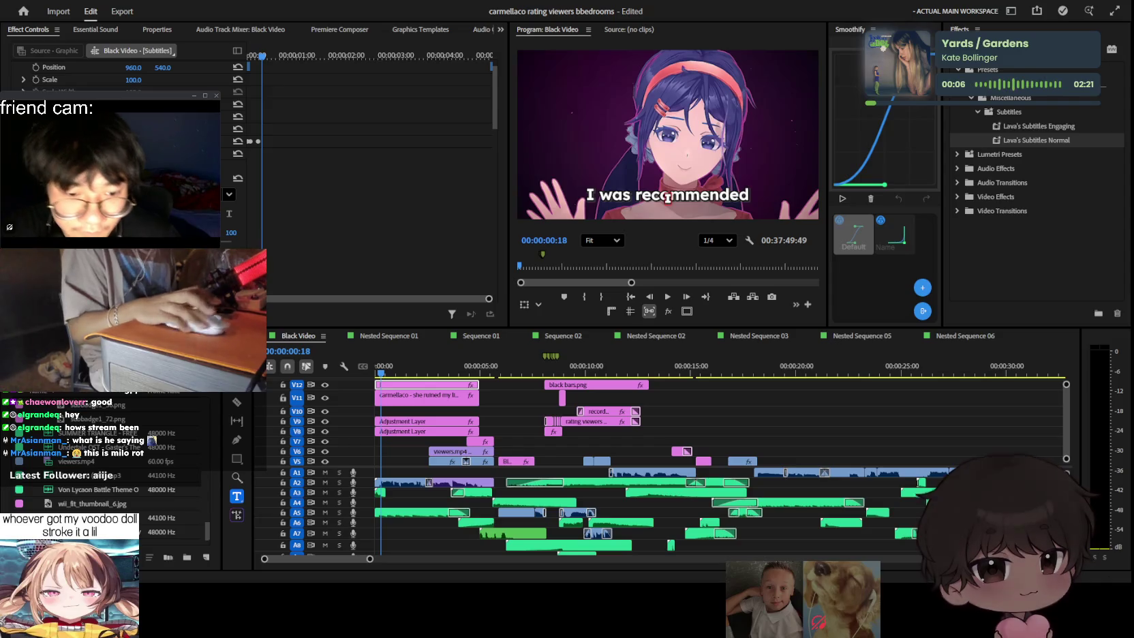
left_click(729, 199)
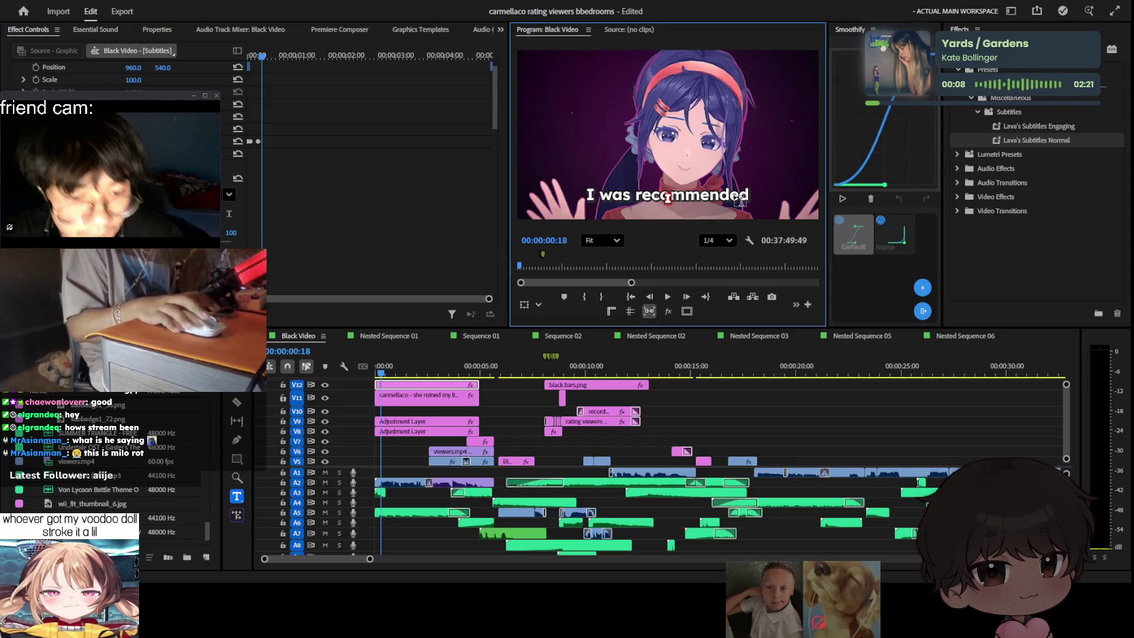
type("w")
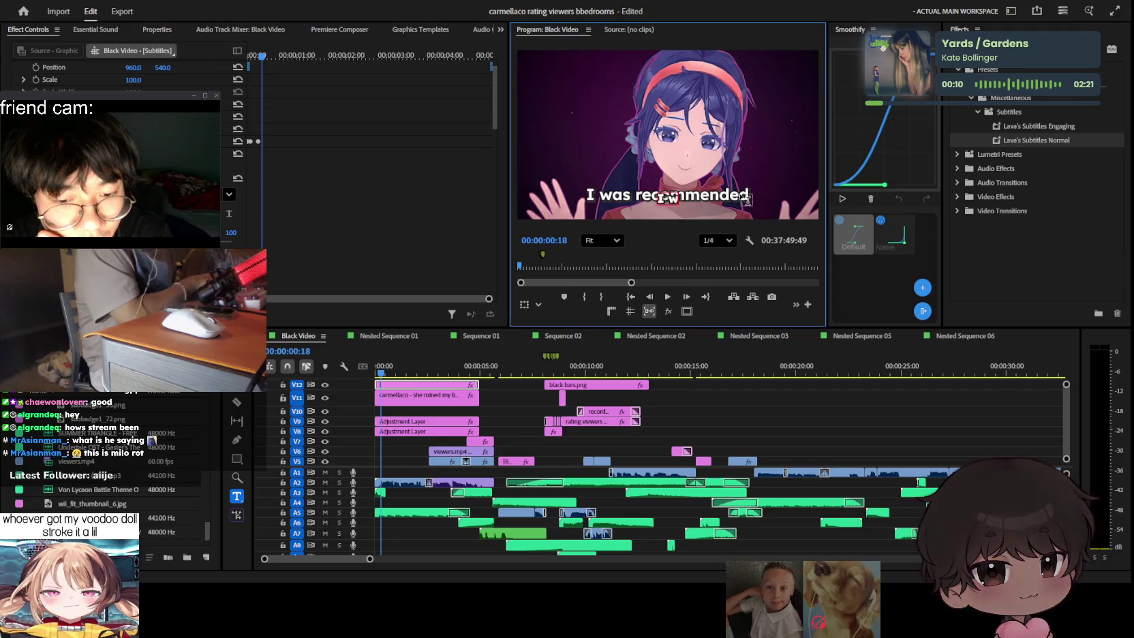
type("as rec")
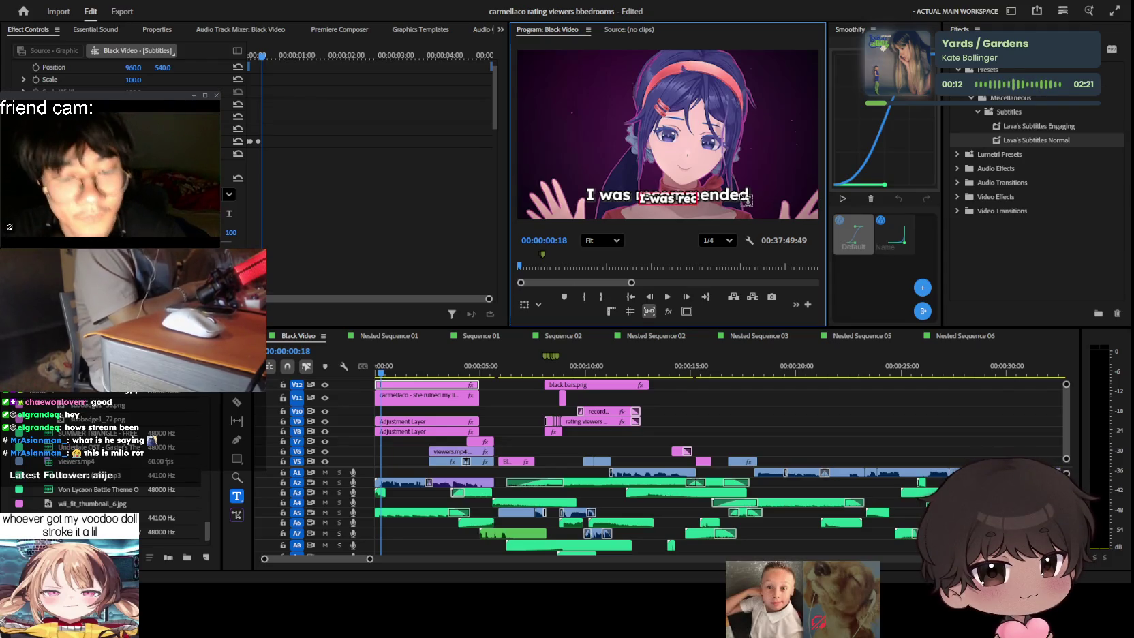
type("ommended")
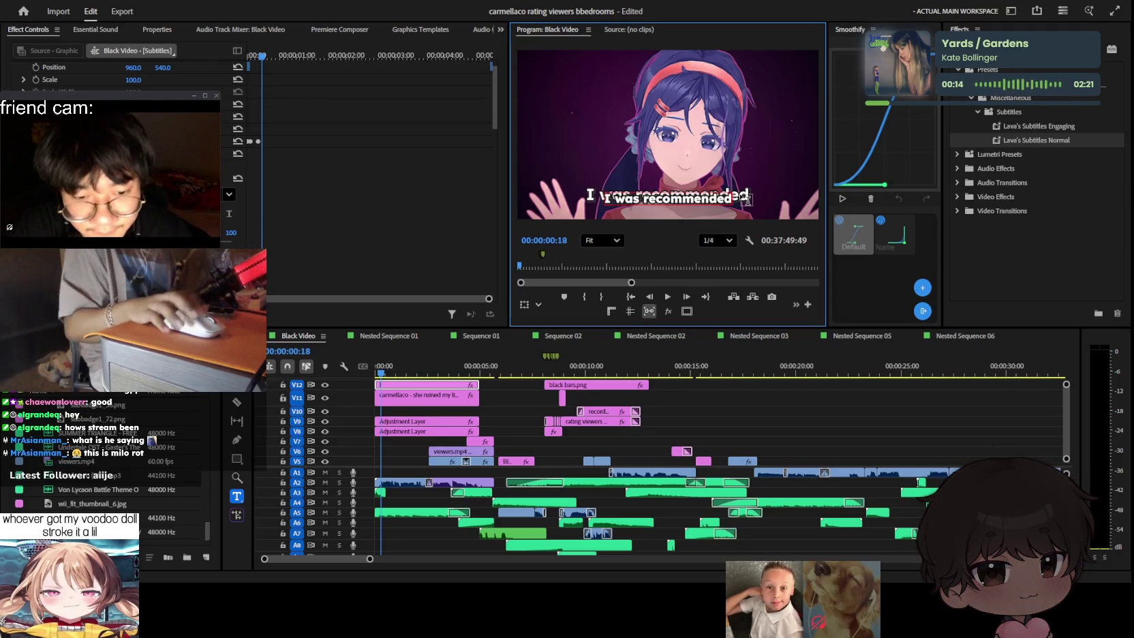
key("Escape")
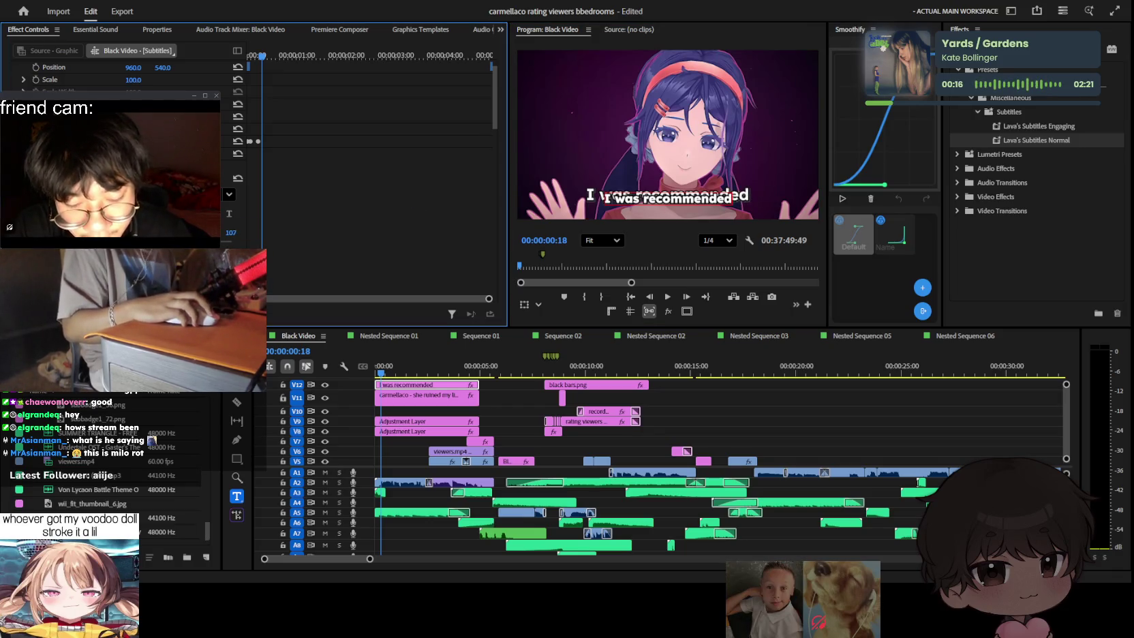
left_click_drag(231, 232, 235, 232)
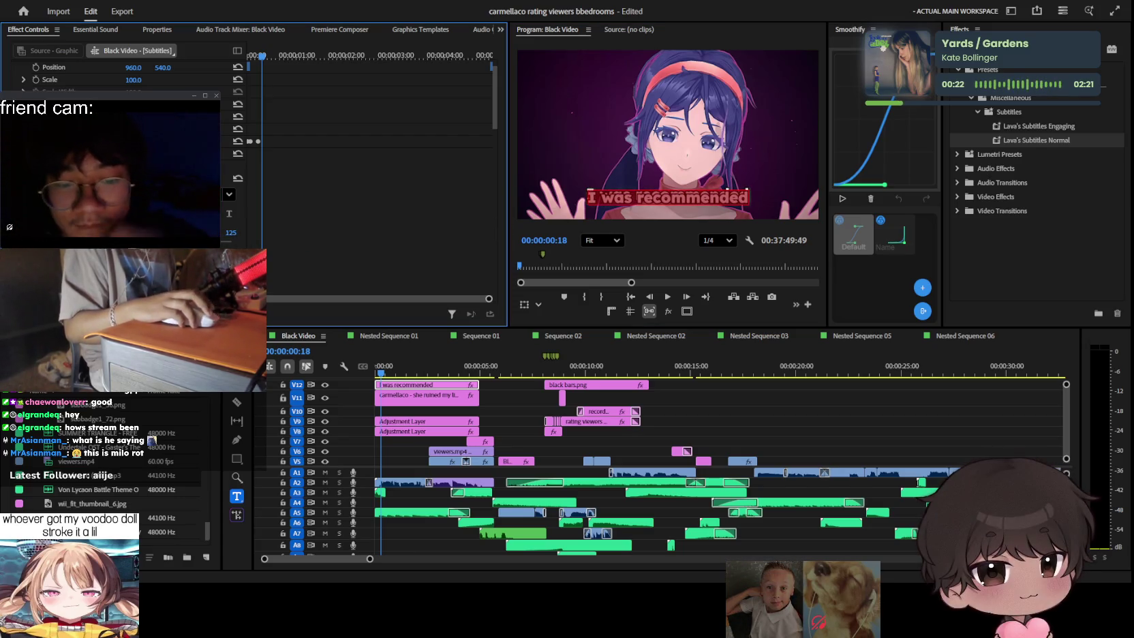
Step: Delete the old carmellaco caption clip on V11 and preview the sequence from the start
scroll(232, 204, "down", 5)
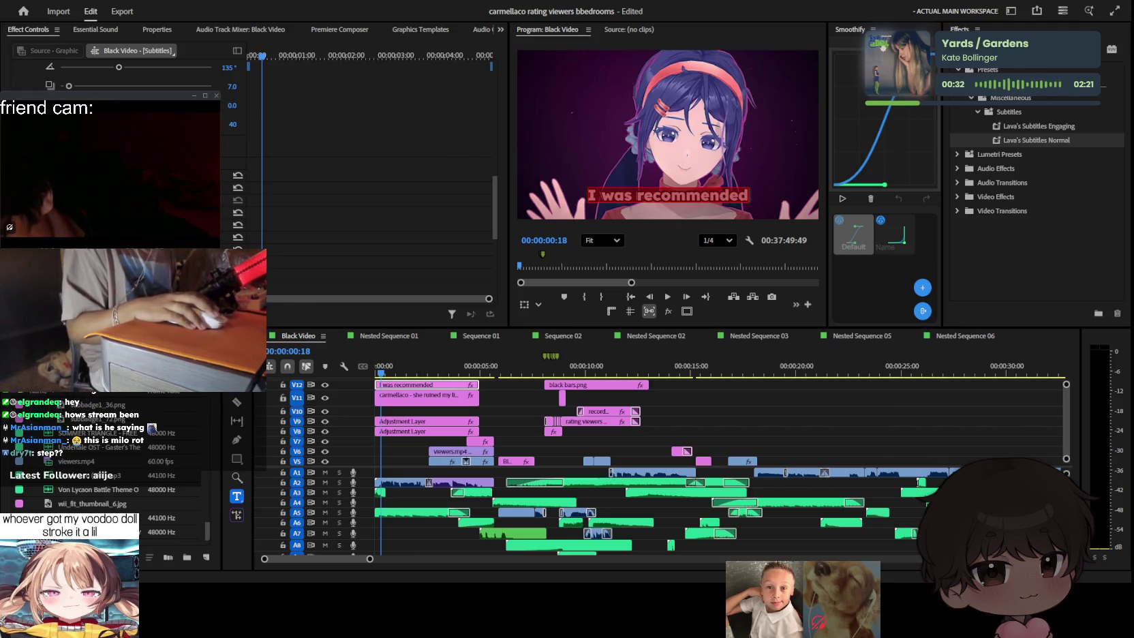
left_click(461, 176)
left_click(413, 398)
key("Delete")
key("Home")
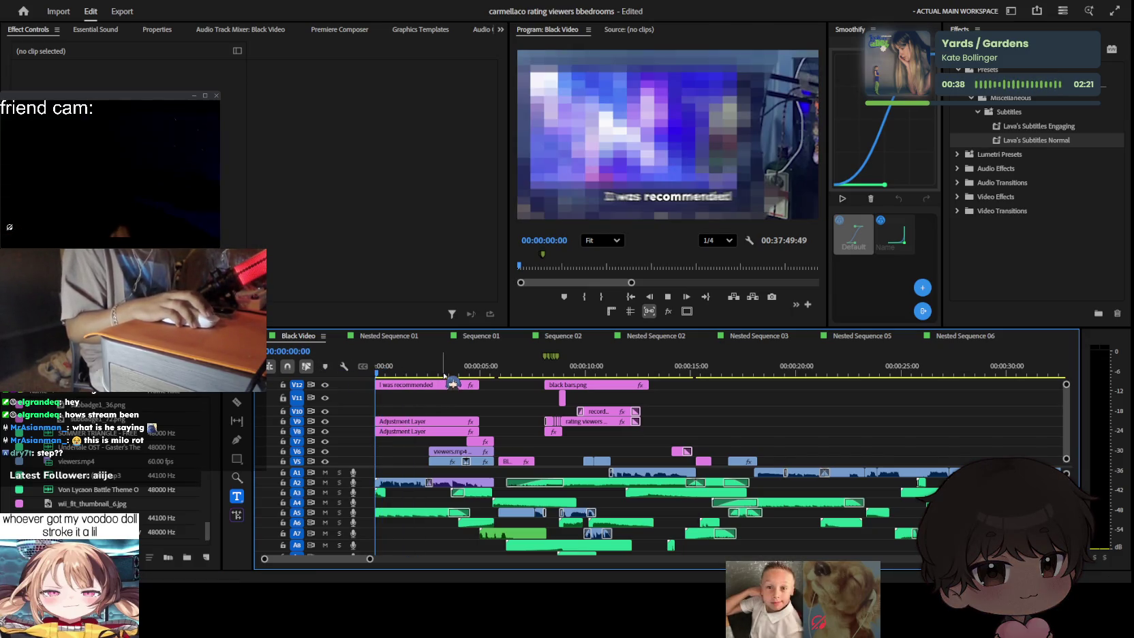
key("space")
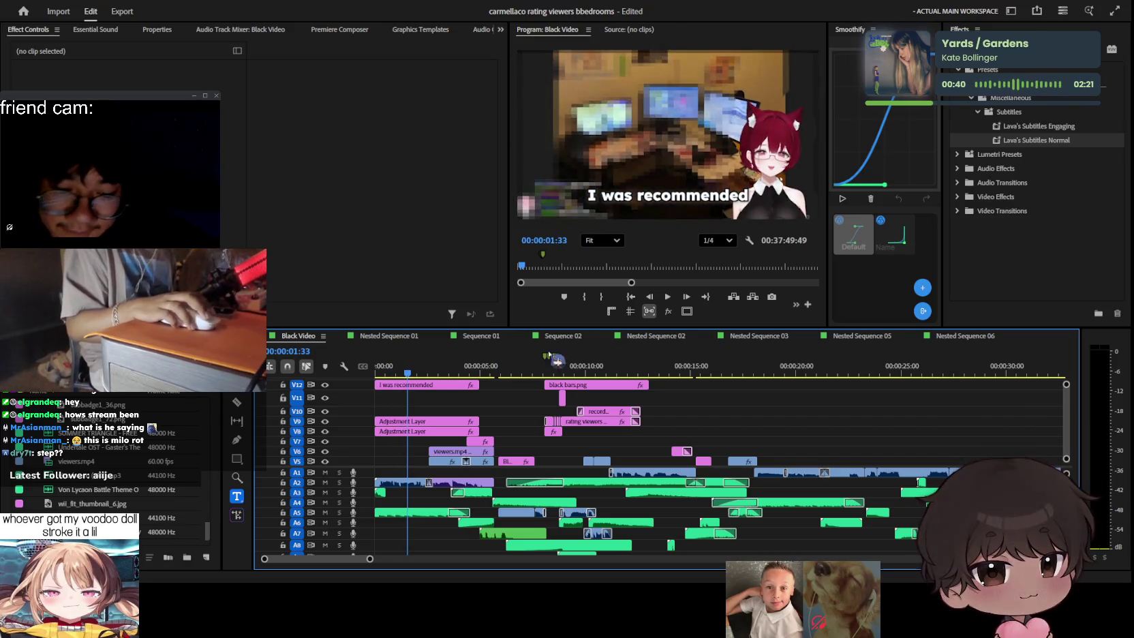
key("space")
left_click(394, 366)
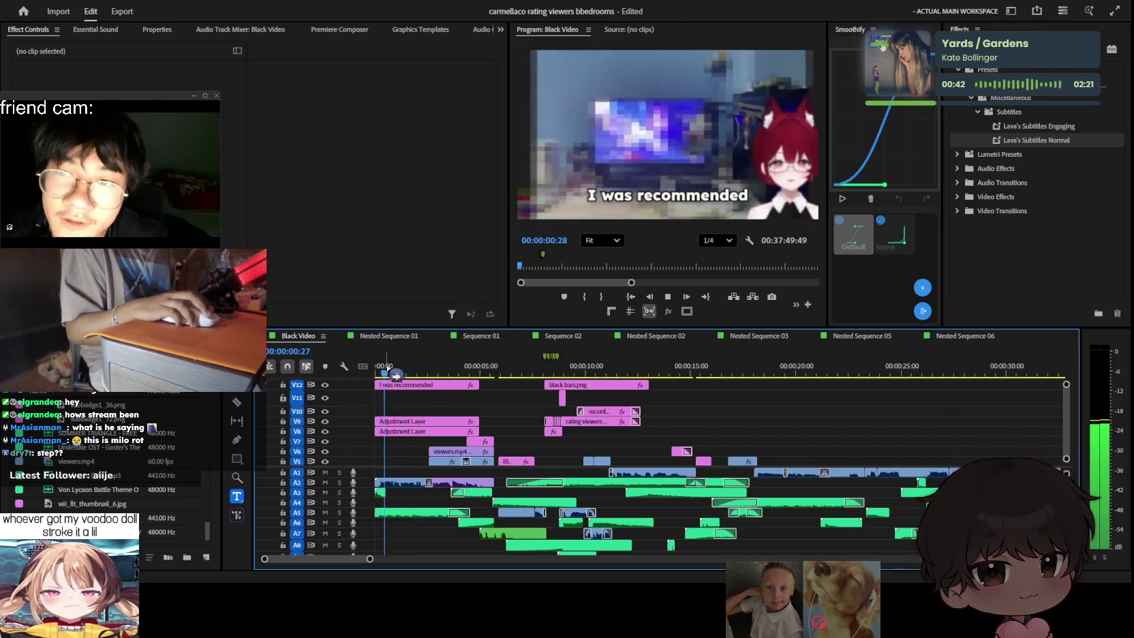
left_click(375, 368)
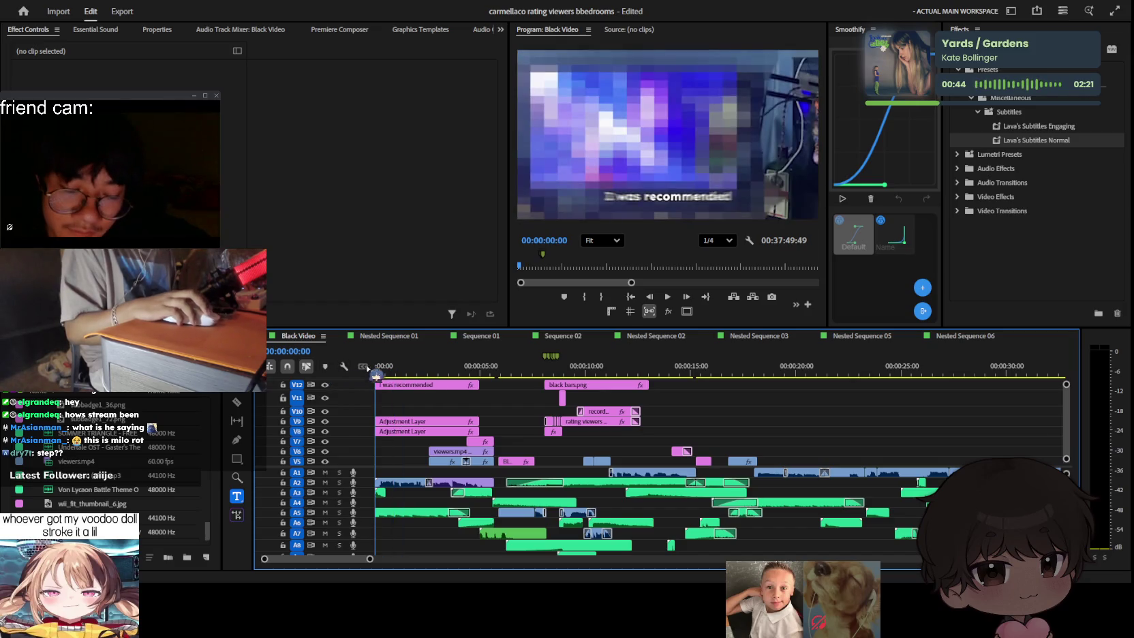
Step: Rewrite the opening caption as 'Today, we will' and return the playhead to the sequence start
key("space")
left_click(717, 196)
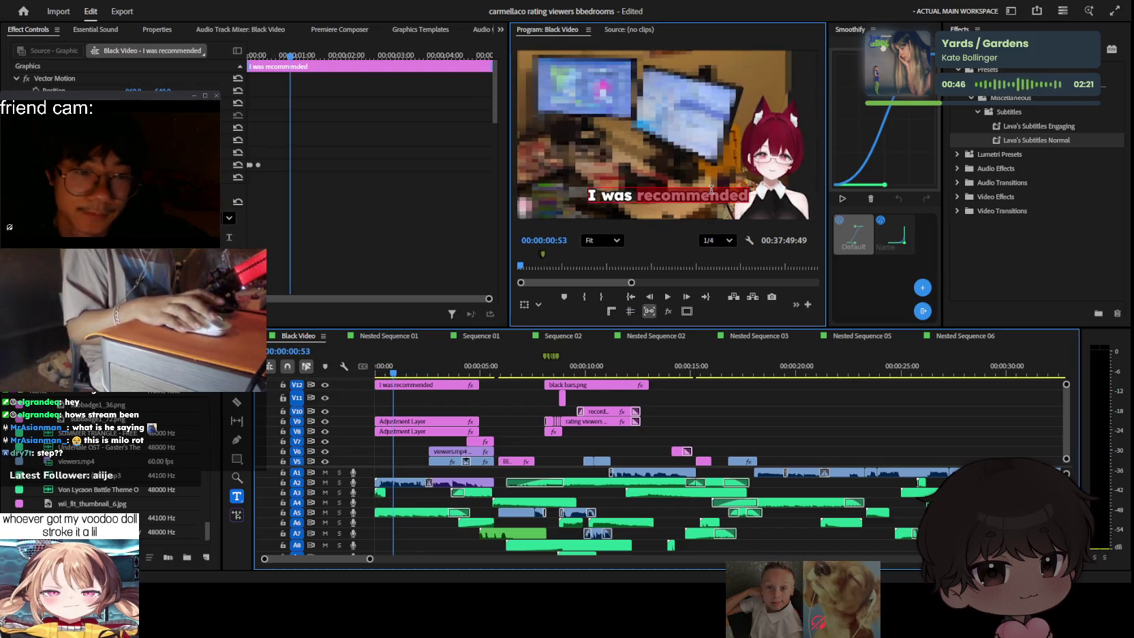
type("Todaym,")
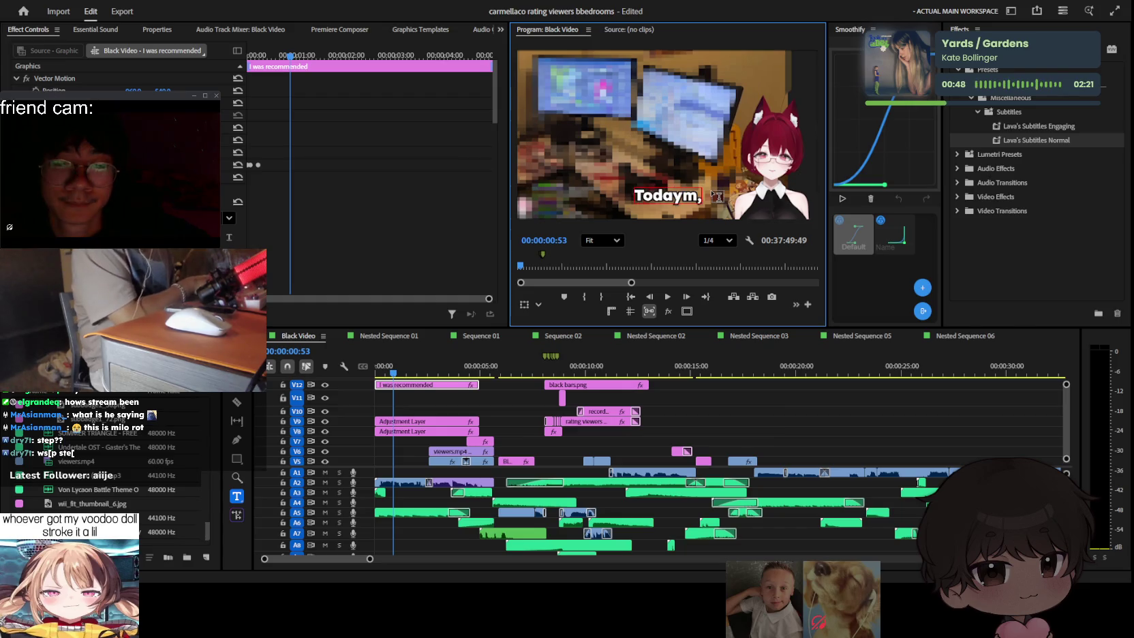
type(" we")
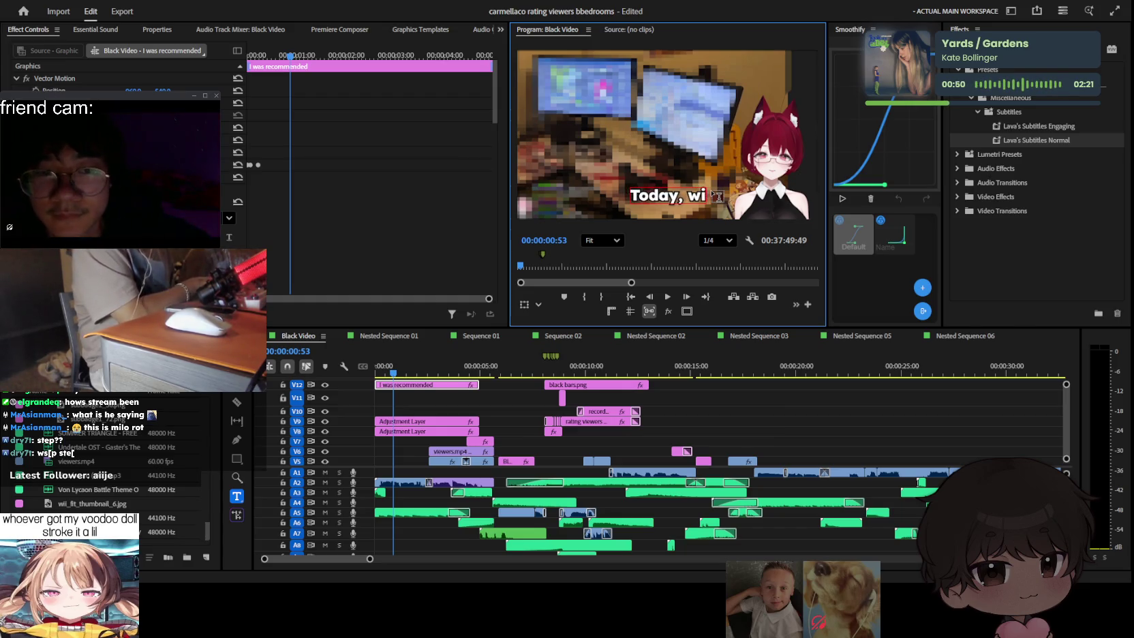
type(" will")
left_click(501, 398)
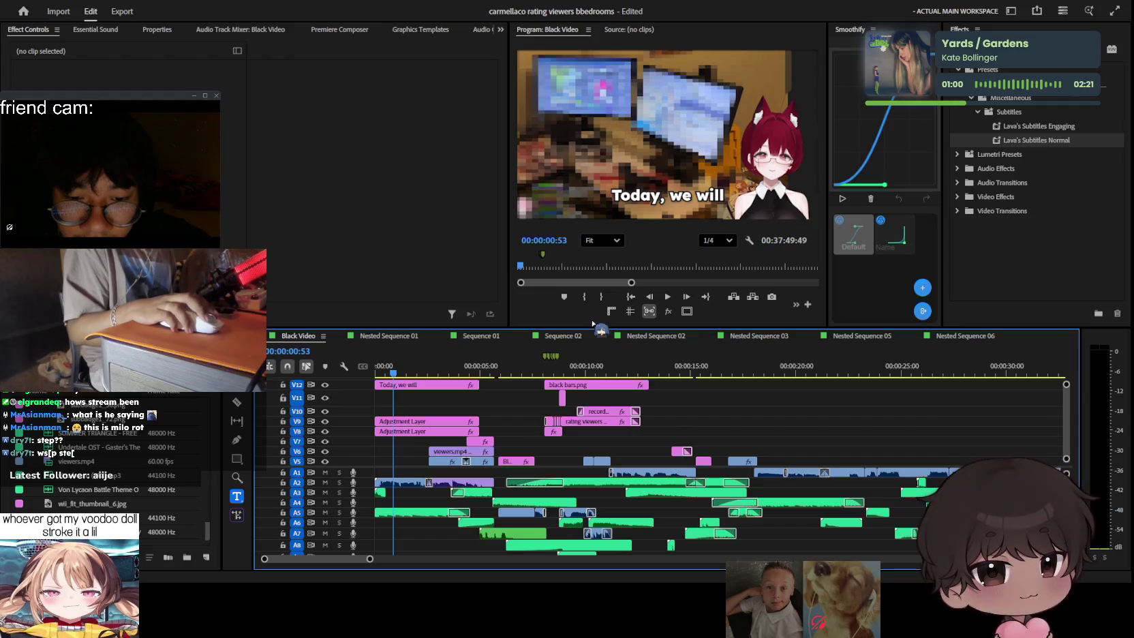
key("Home")
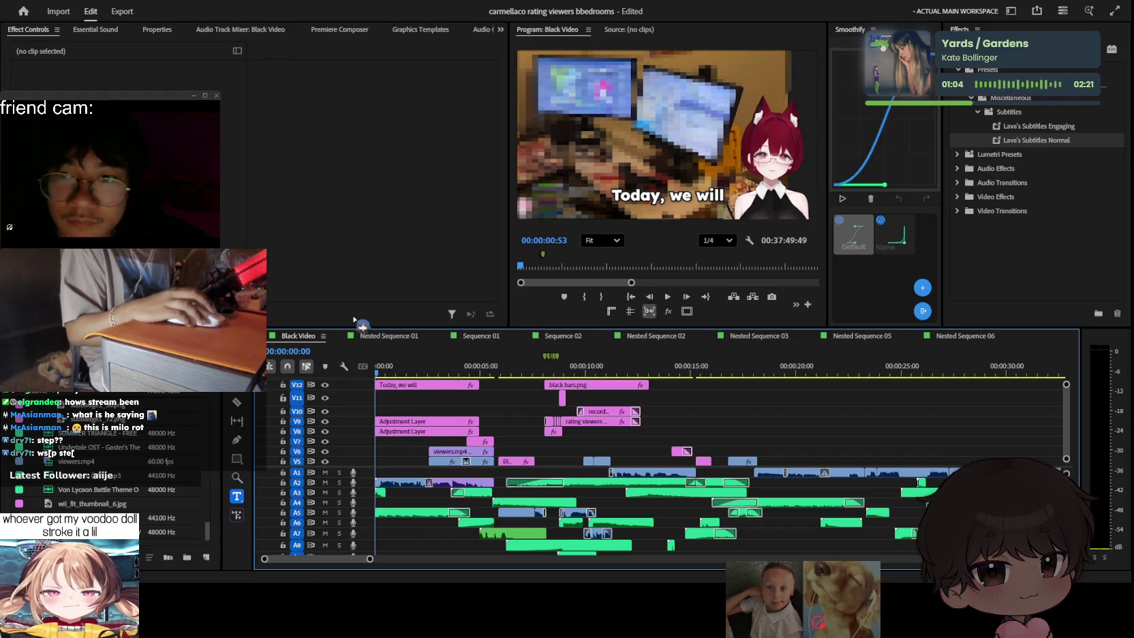
left_click(383, 373)
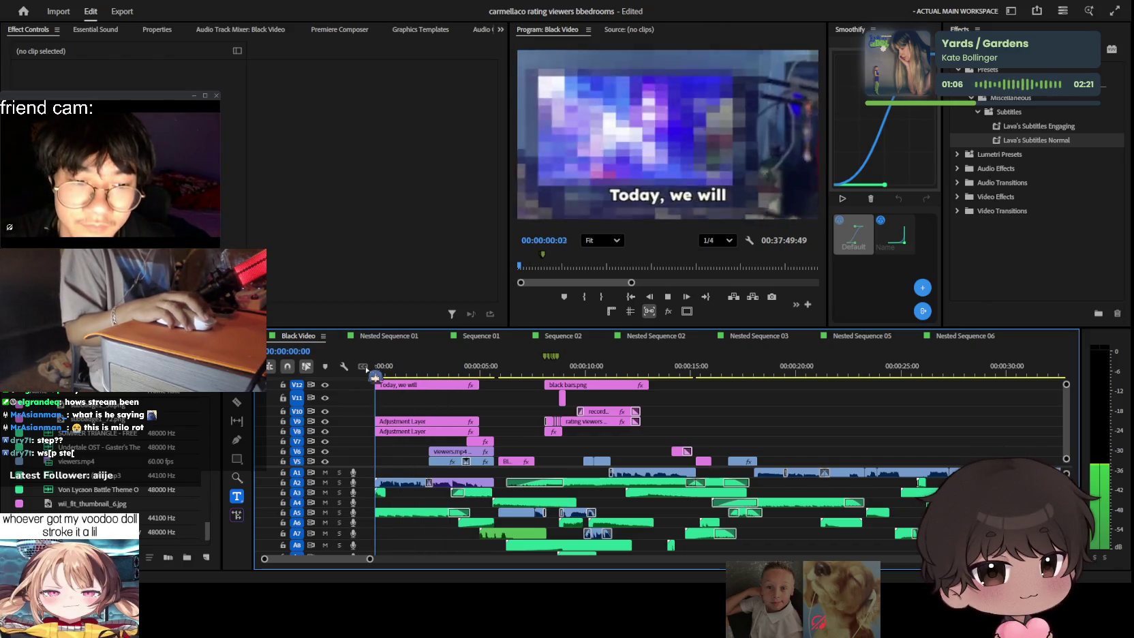
left_click_drag(384, 373, 315, 373)
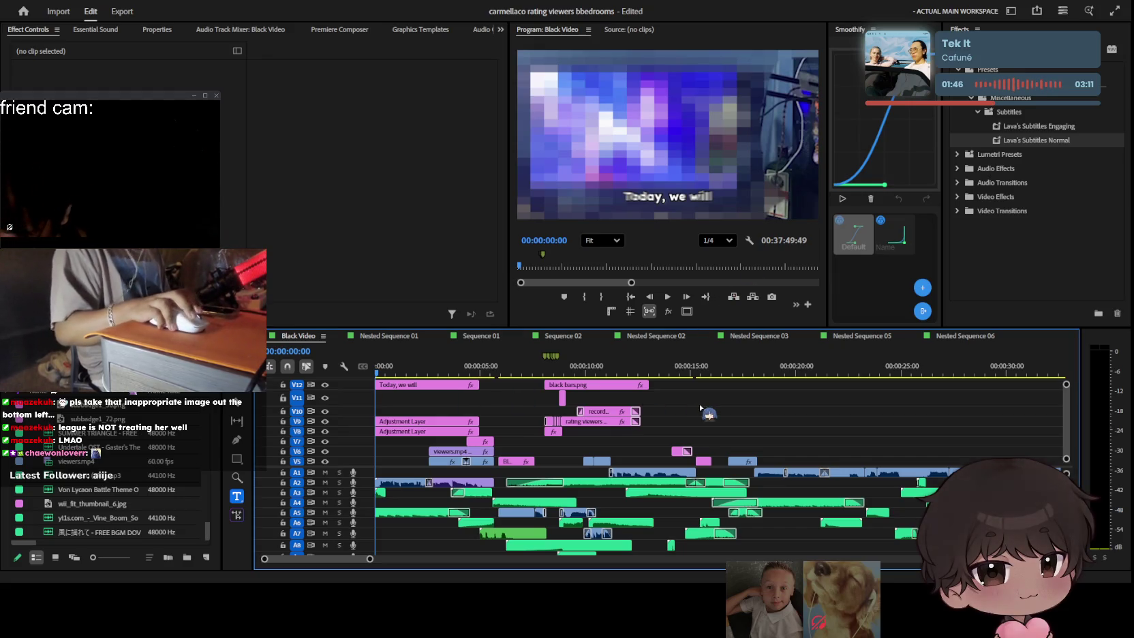
left_click(398, 368)
key("Home")
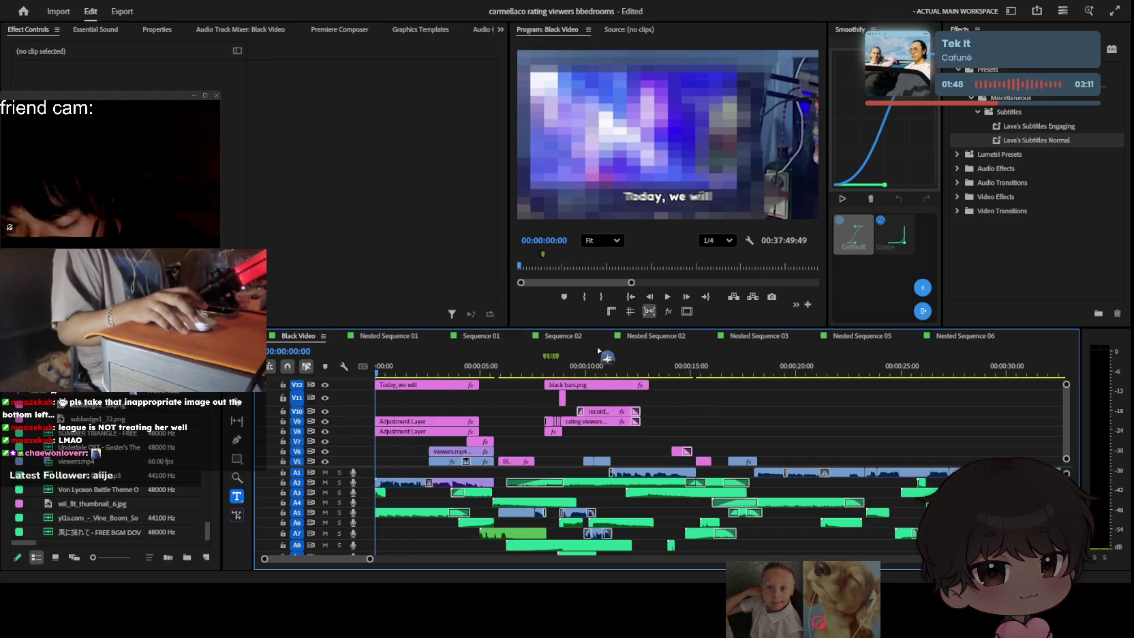
key("ctrl+s")
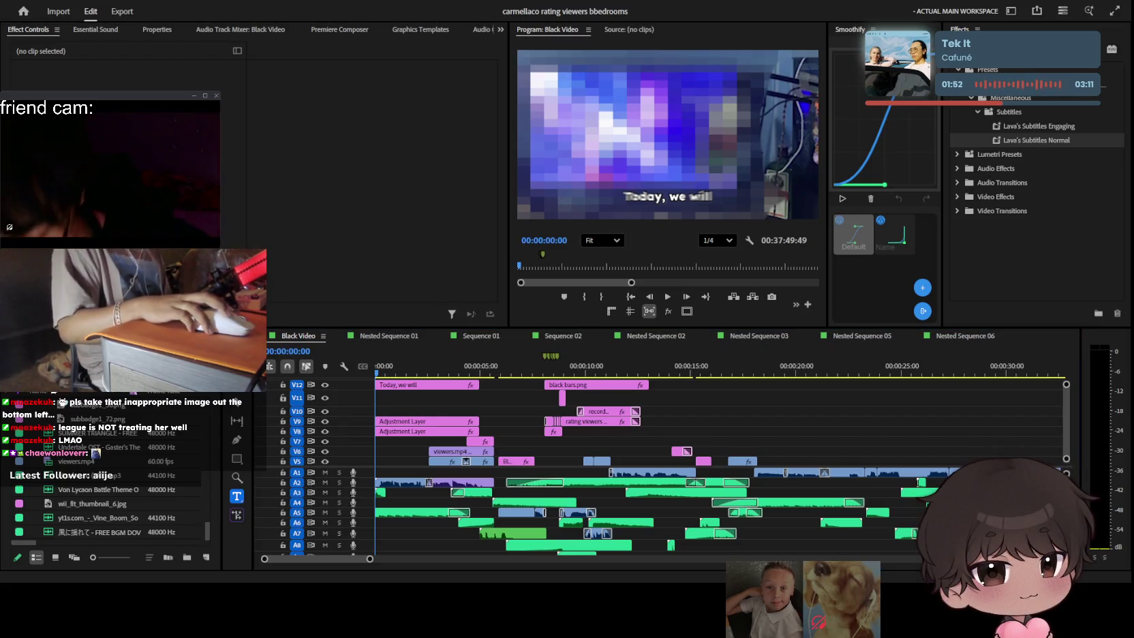
left_click_drag(543, 417, 464, 370)
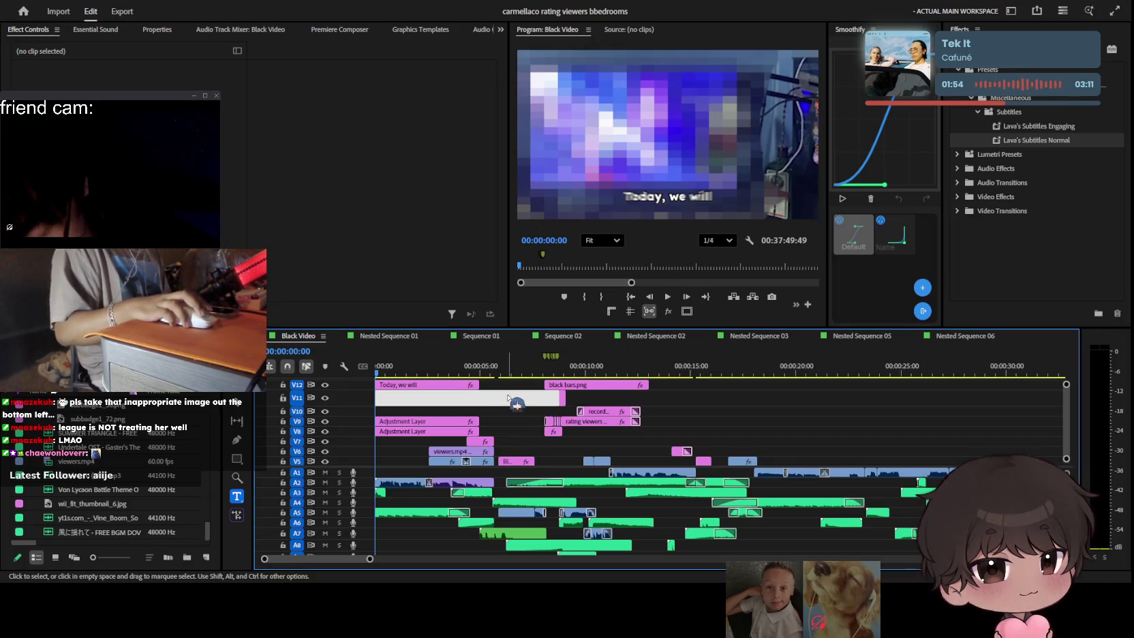
left_click(445, 369)
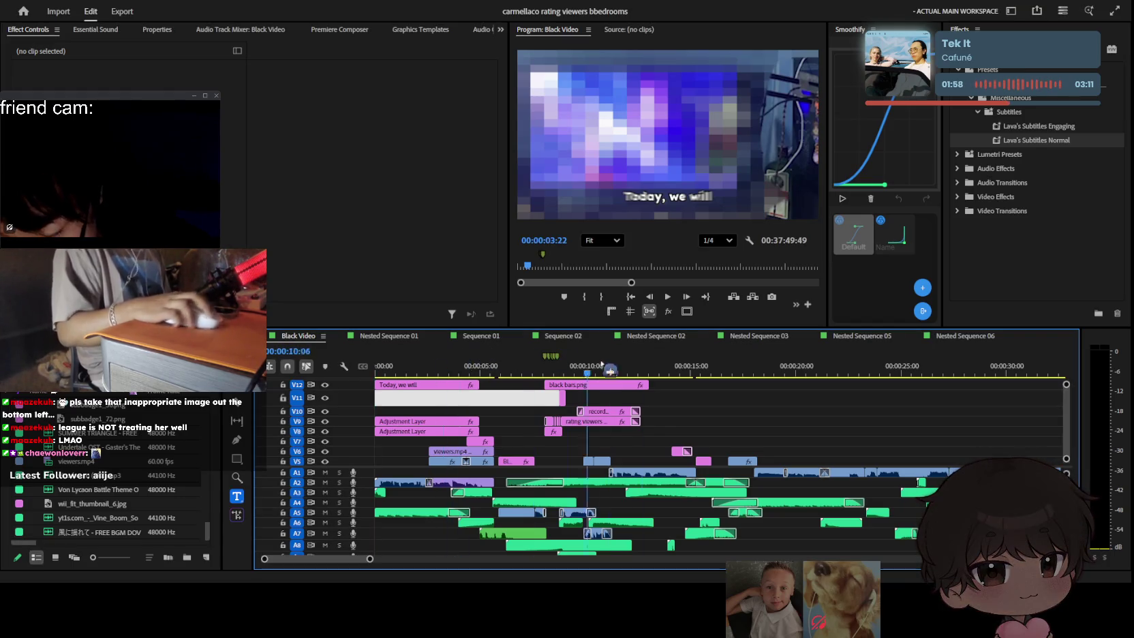
key("ctrl+z")
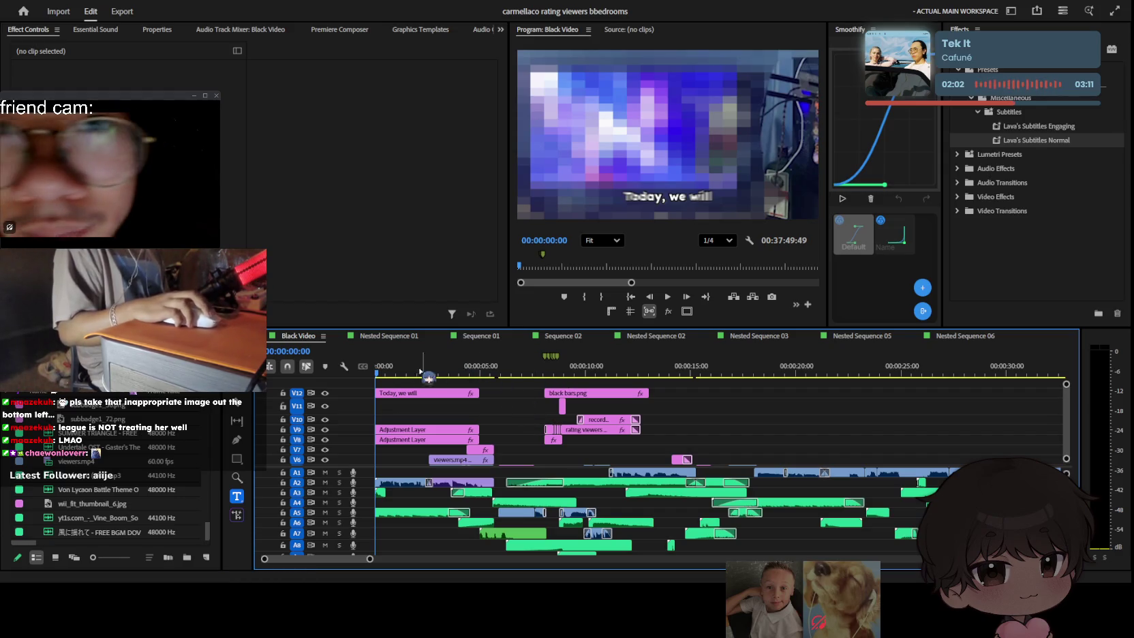
key("space")
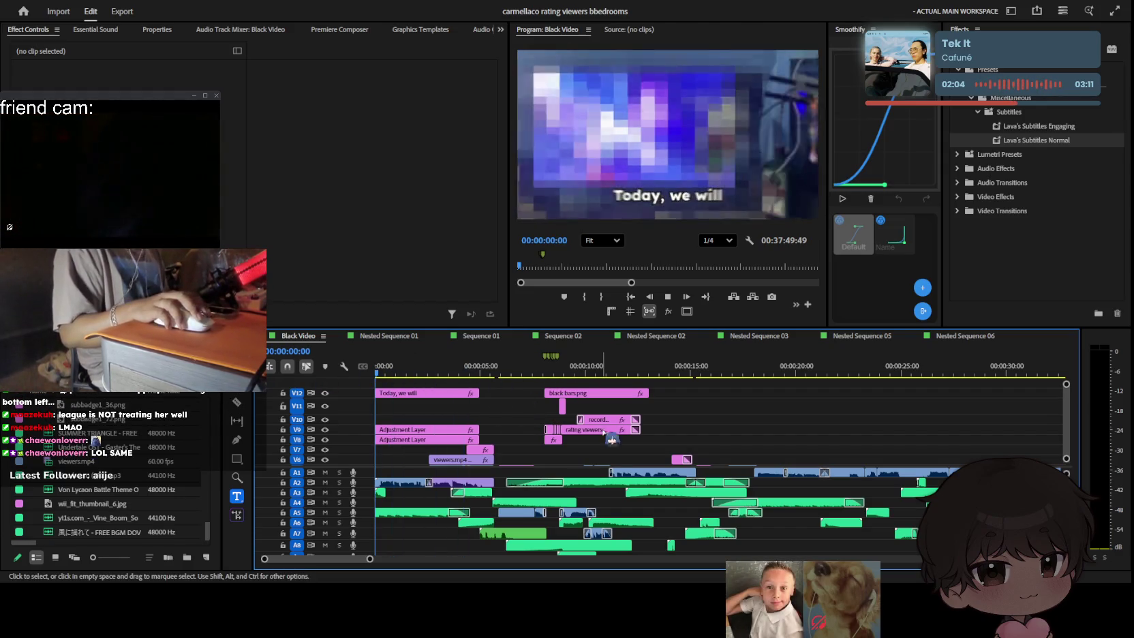
key("space")
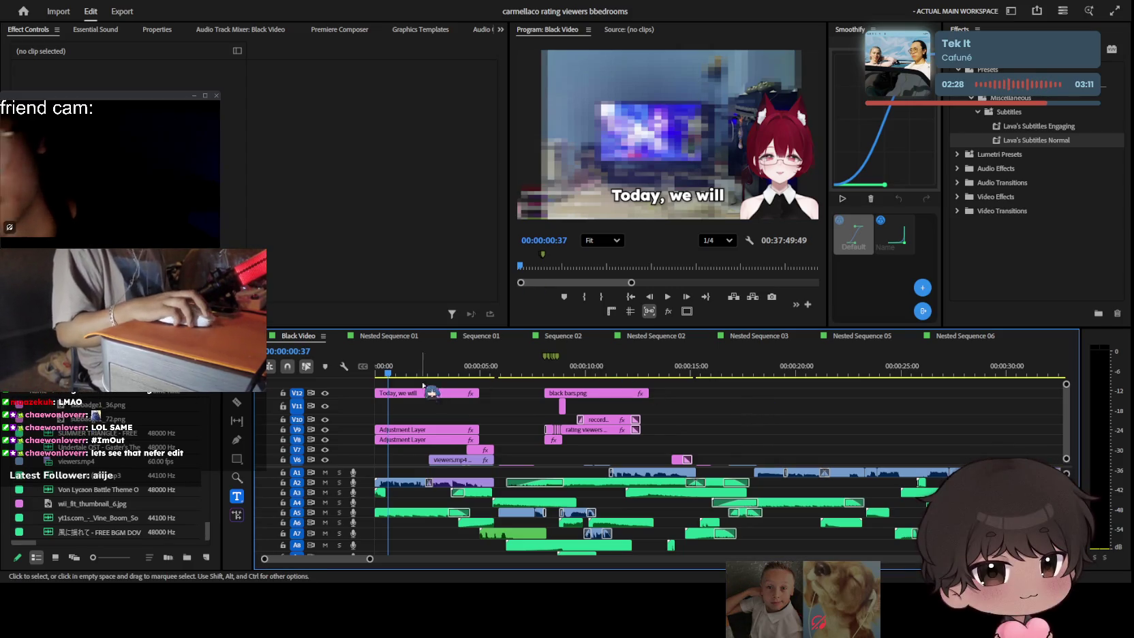
Step: Zoom the timeline in on the opening seconds and preview the start
key("Home")
key("space")
key("equal")
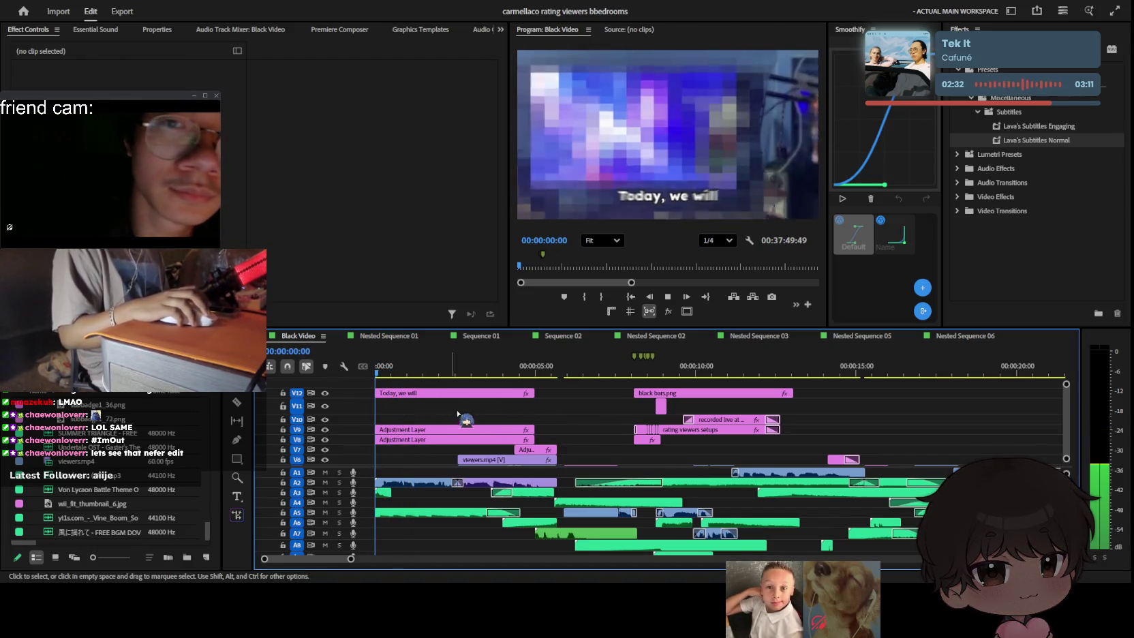
key("equal")
left_click(380, 374)
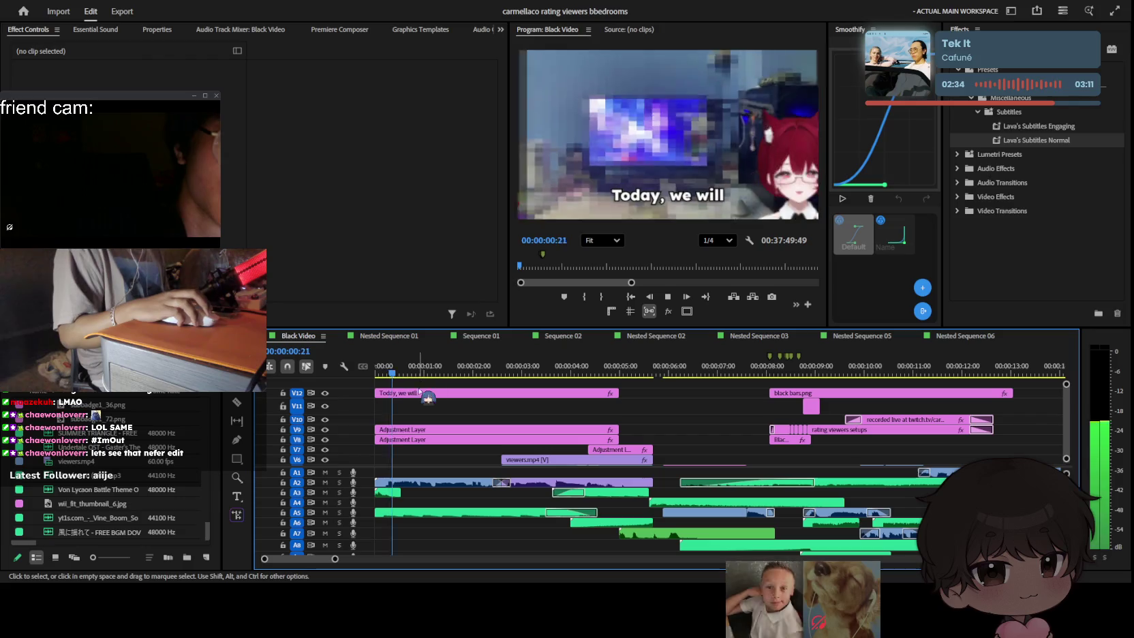
key("equal")
key("space")
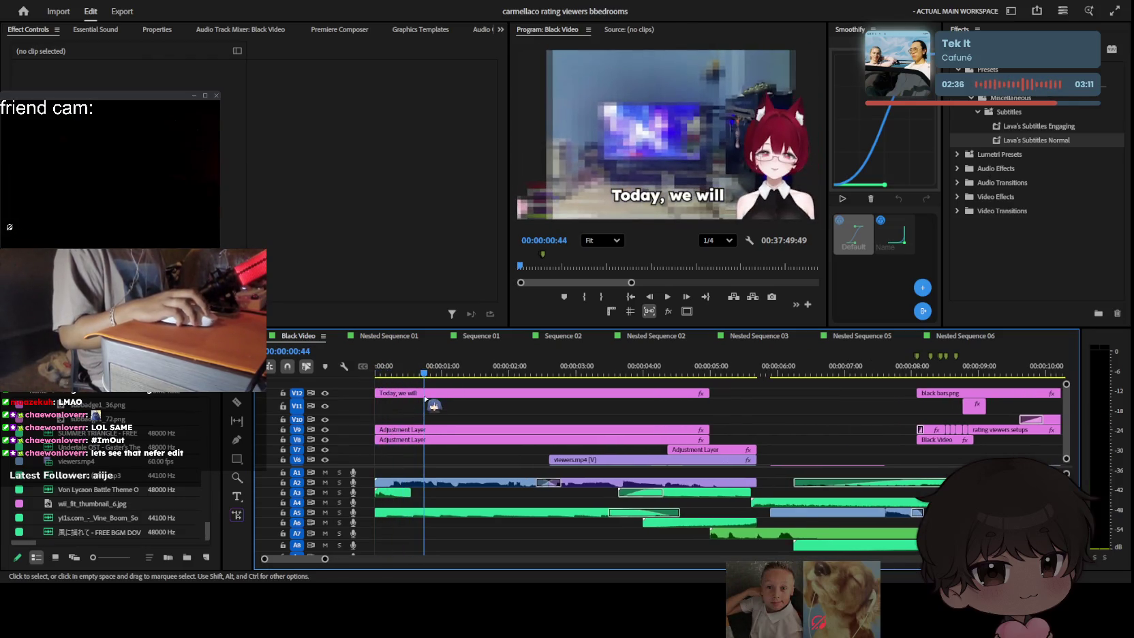
key("equal")
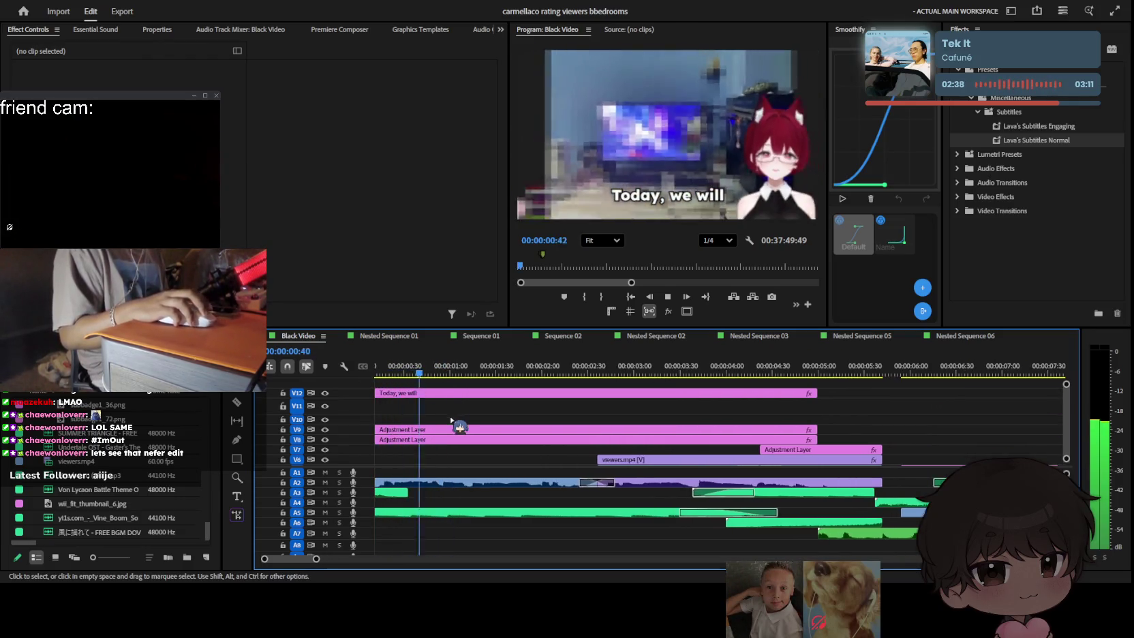
key("space")
Step: Edit the opening caption to read 'Today, we will be'
left_click(458, 393)
key("t")
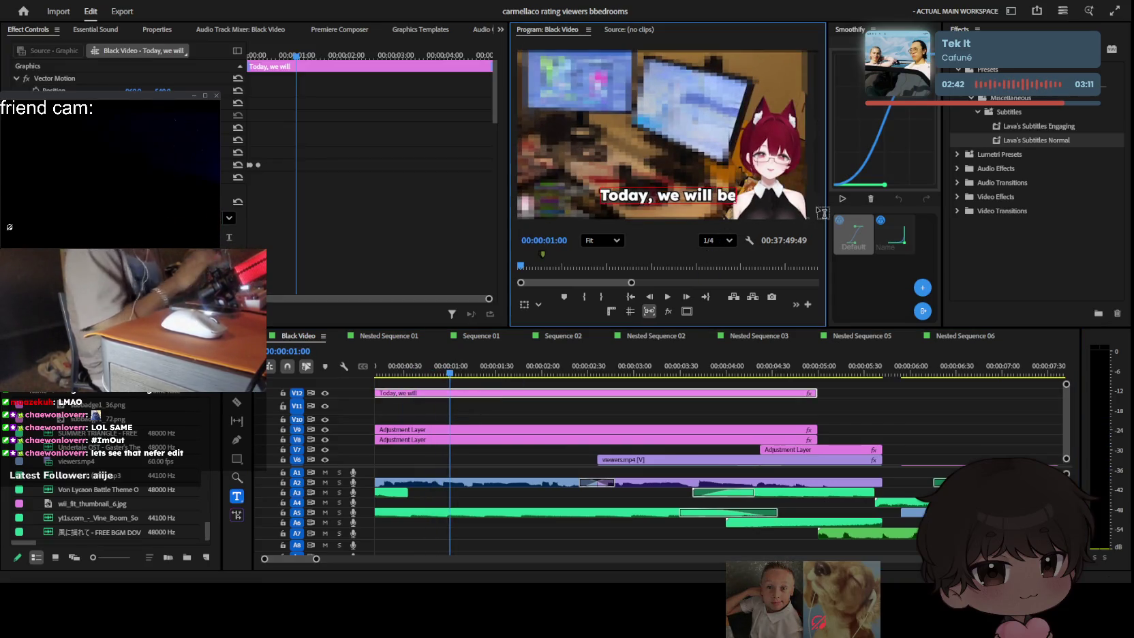
left_click(548, 407)
key("space")
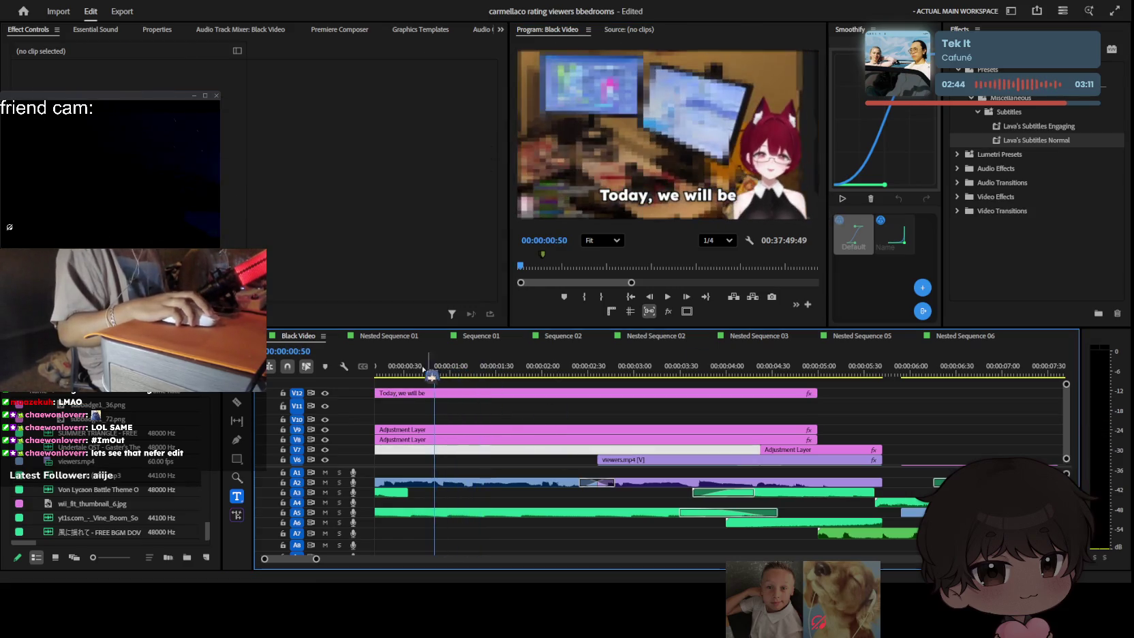
Step: Razor the caption at about 2 seconds, delete its tail, and Alt-drag a copy after it on V12
key("c")
key("space")
key("space")
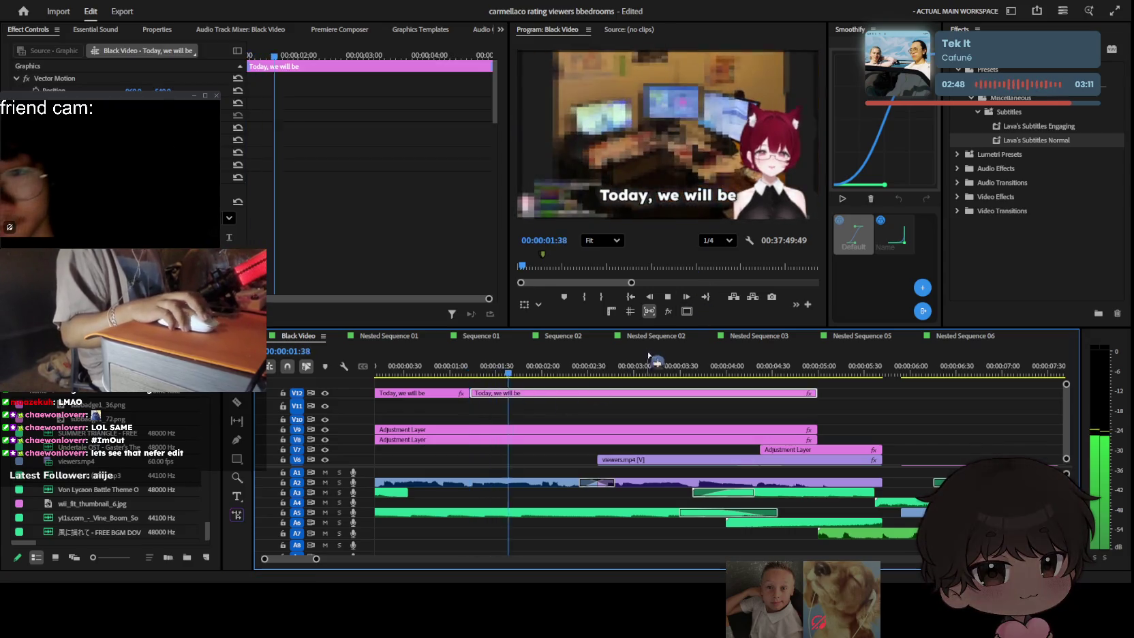
key("space")
key("Delete")
left_click(448, 392)
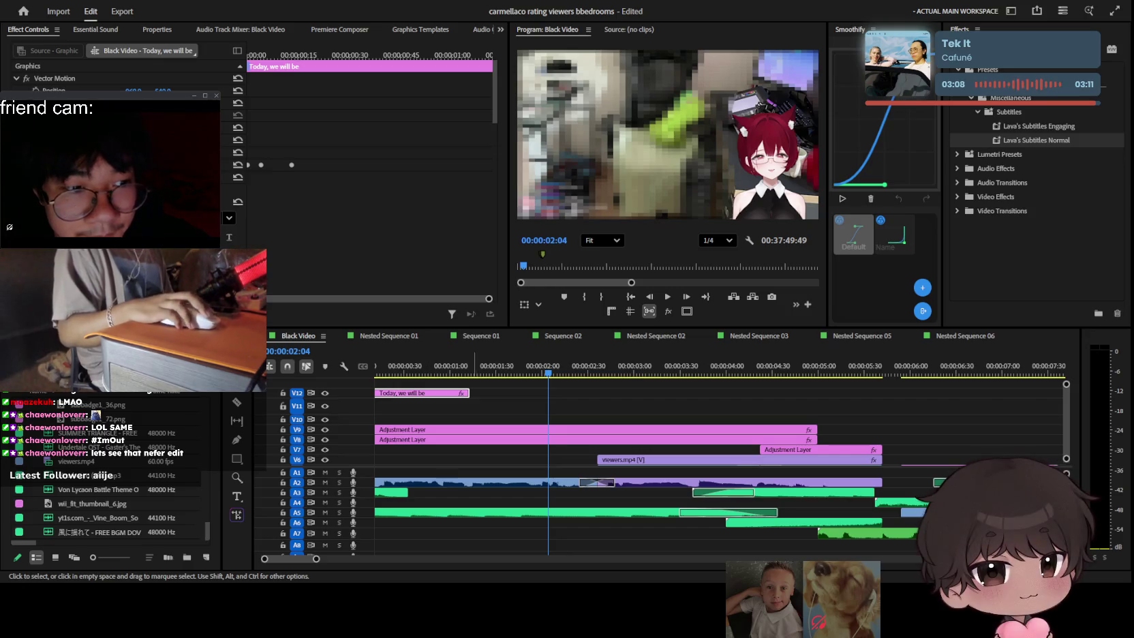
mouse_move(422, 392)
left_mouse_down()
mouse_move(594, 400)
mouse_move(544, 401)
left_mouse_up()
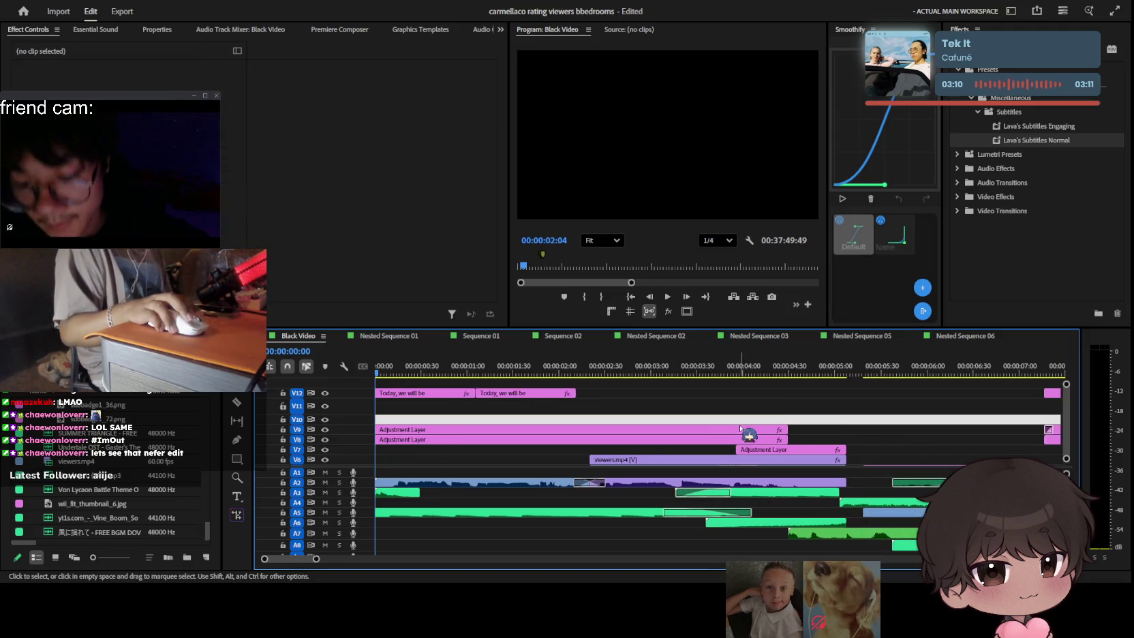
key("space")
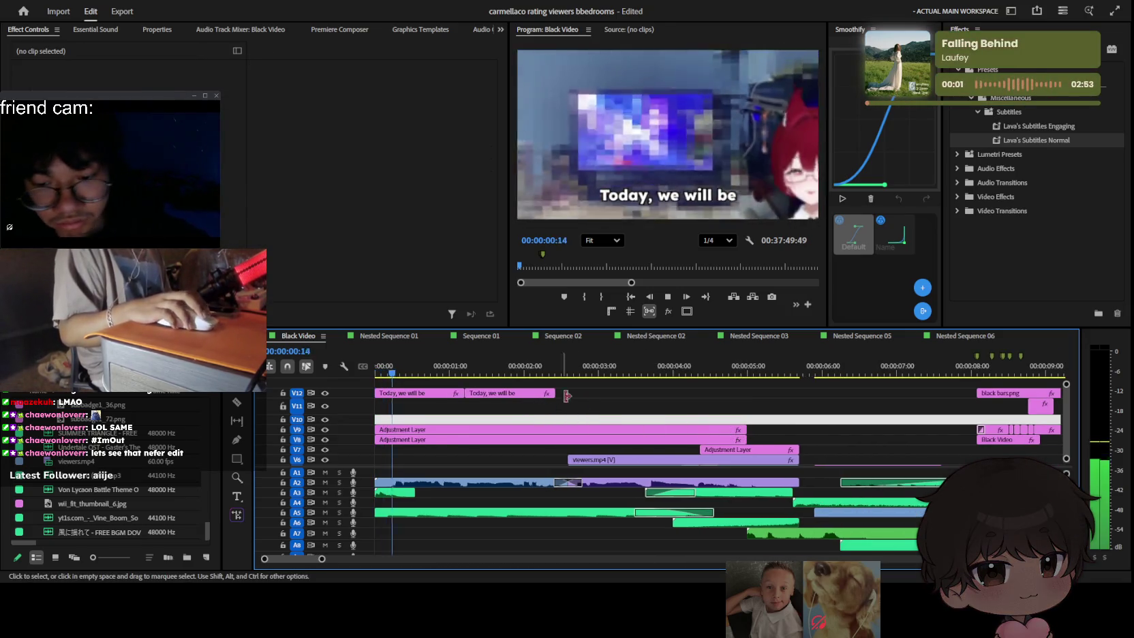
Step: Move the white clip up to V11 and save the project
key("space")
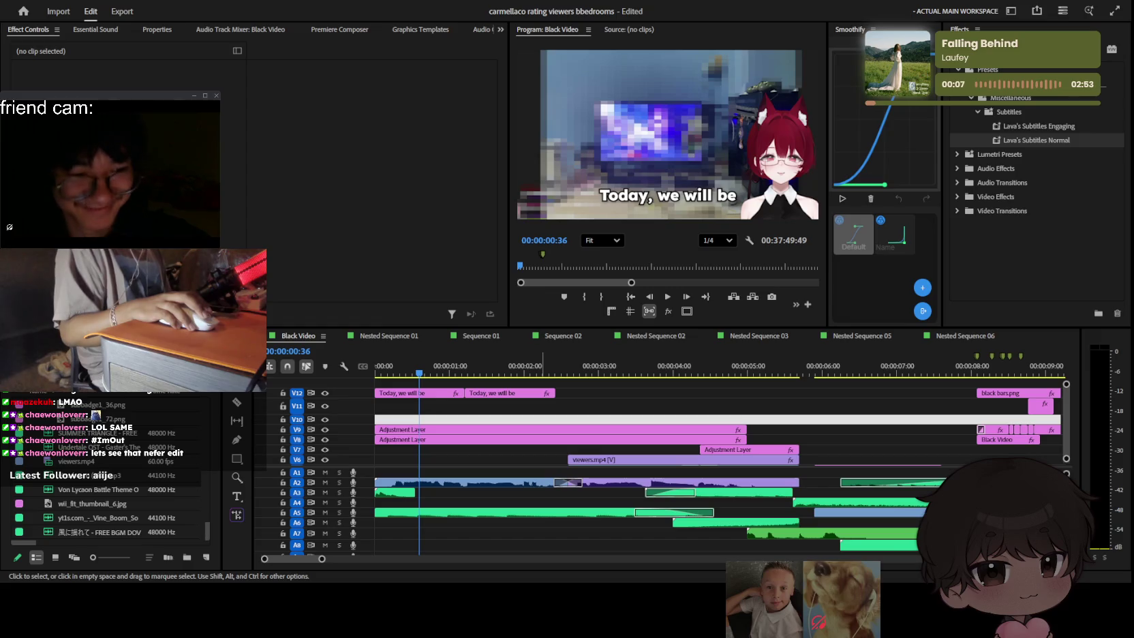
left_click_drag(542, 419, 647, 404)
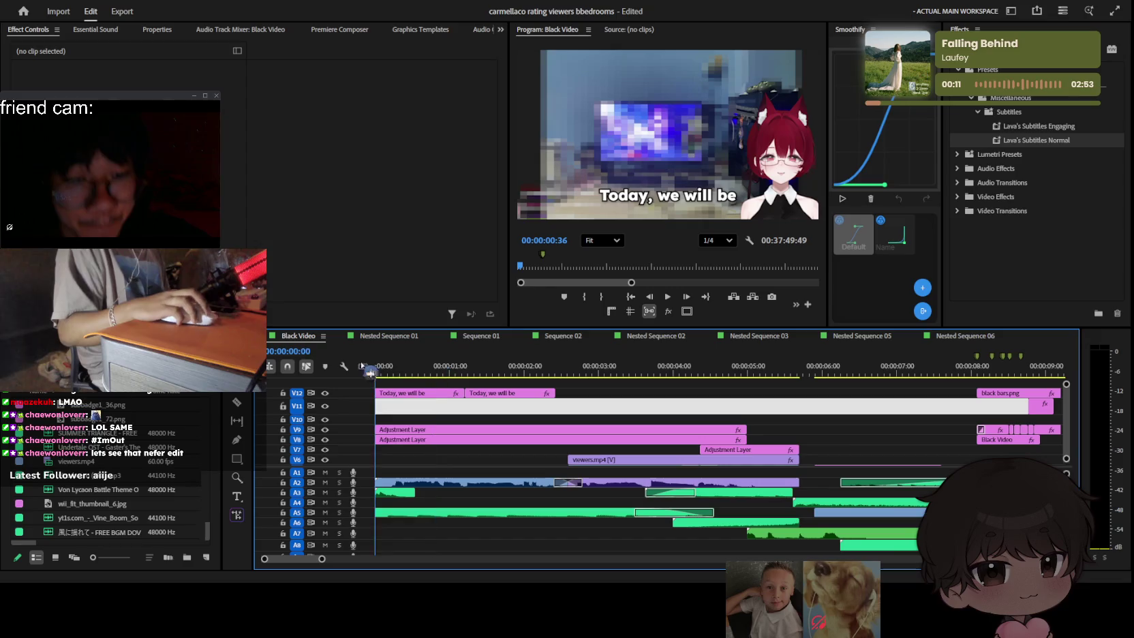
left_click(380, 382)
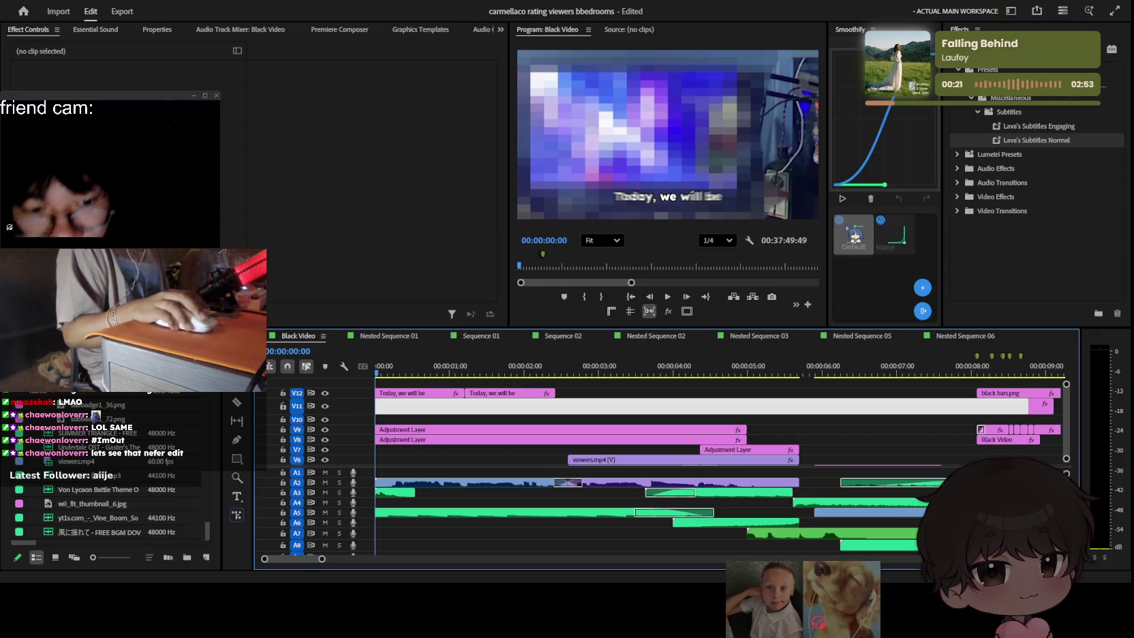
key("ctrl+s")
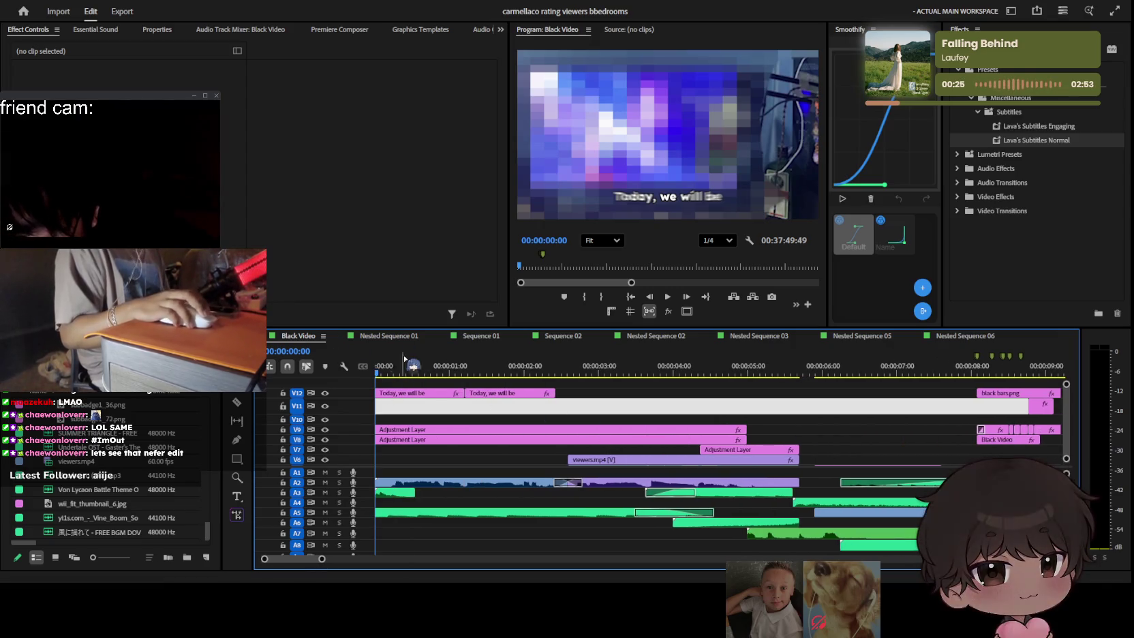
Step: Preview the captions from about 0:13 and select the second 'Today, we will be' caption
key("space")
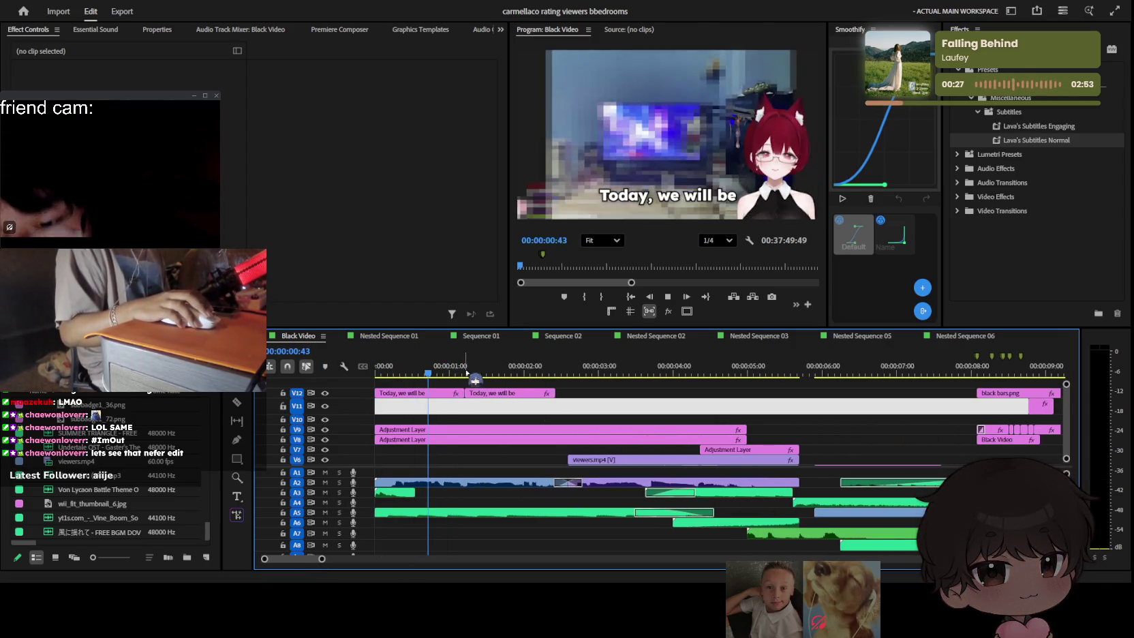
left_click_drag(430, 381, 390, 374)
key("space")
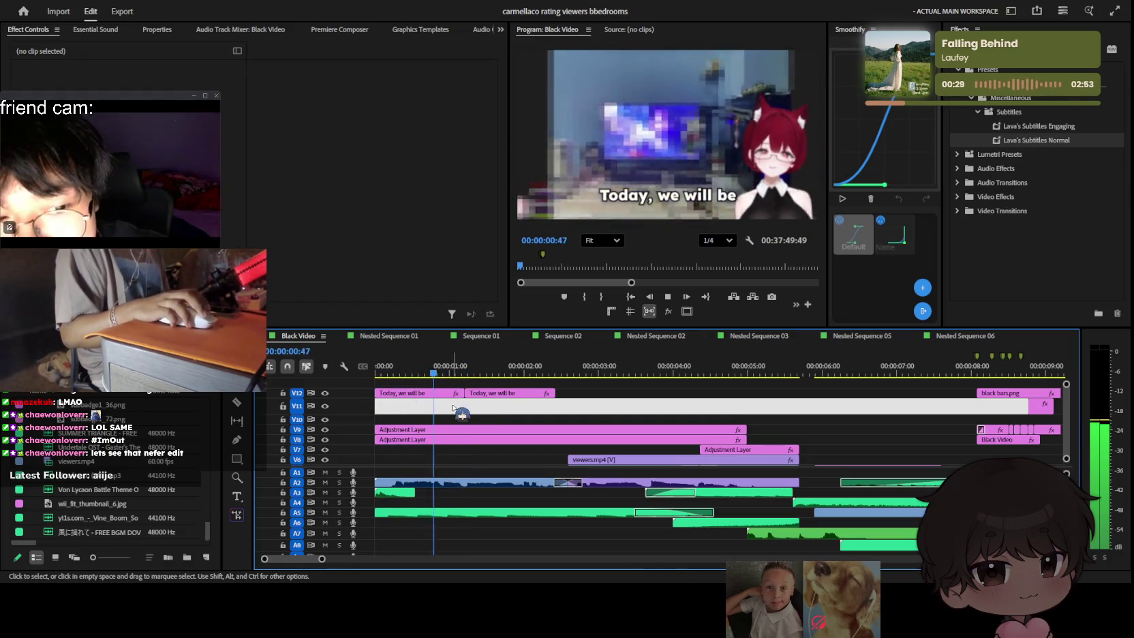
left_click(507, 394)
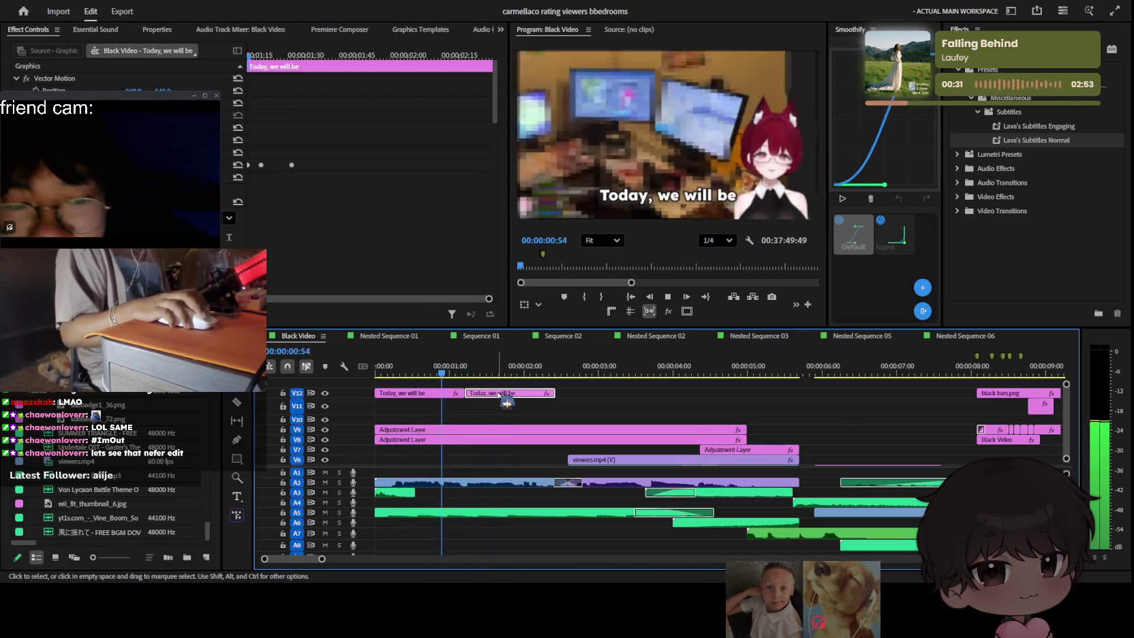
Step: Change the second caption's text to 'looking at my'
key("space")
left_click(711, 198)
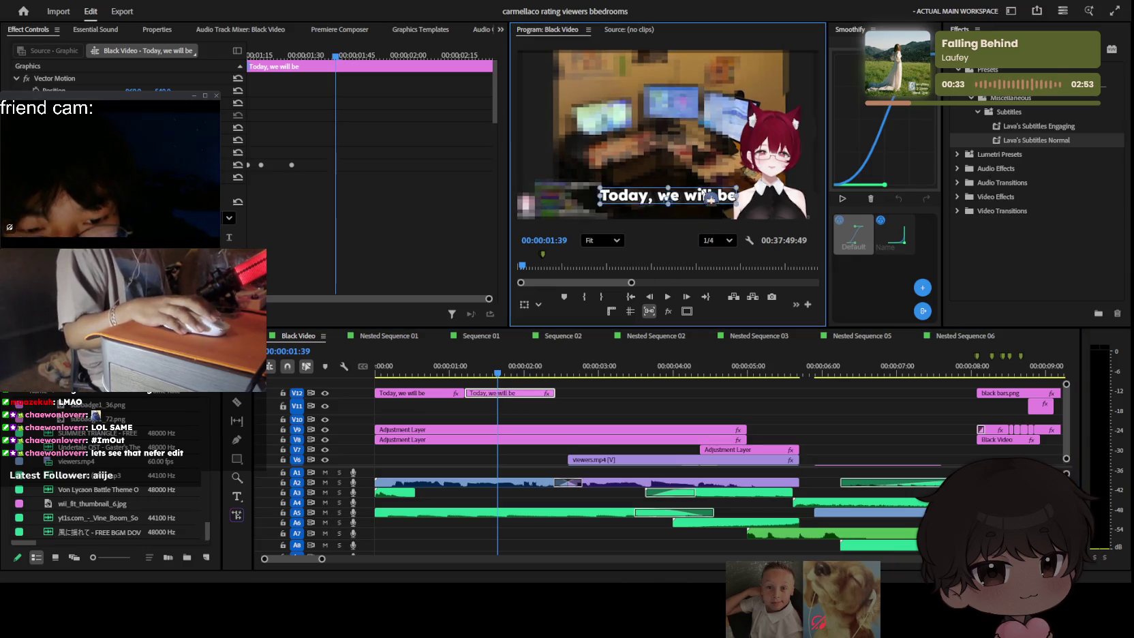
type("lookijn")
key("BackSpace")
key("BackSpace")
type("ng at my")
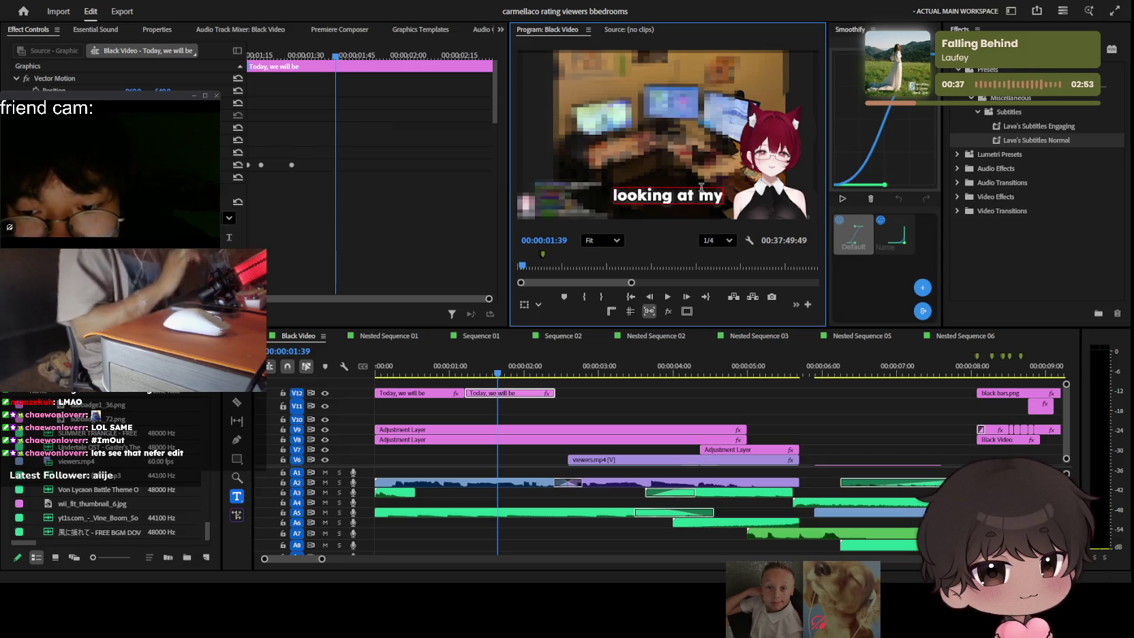
left_click(436, 368)
key("space")
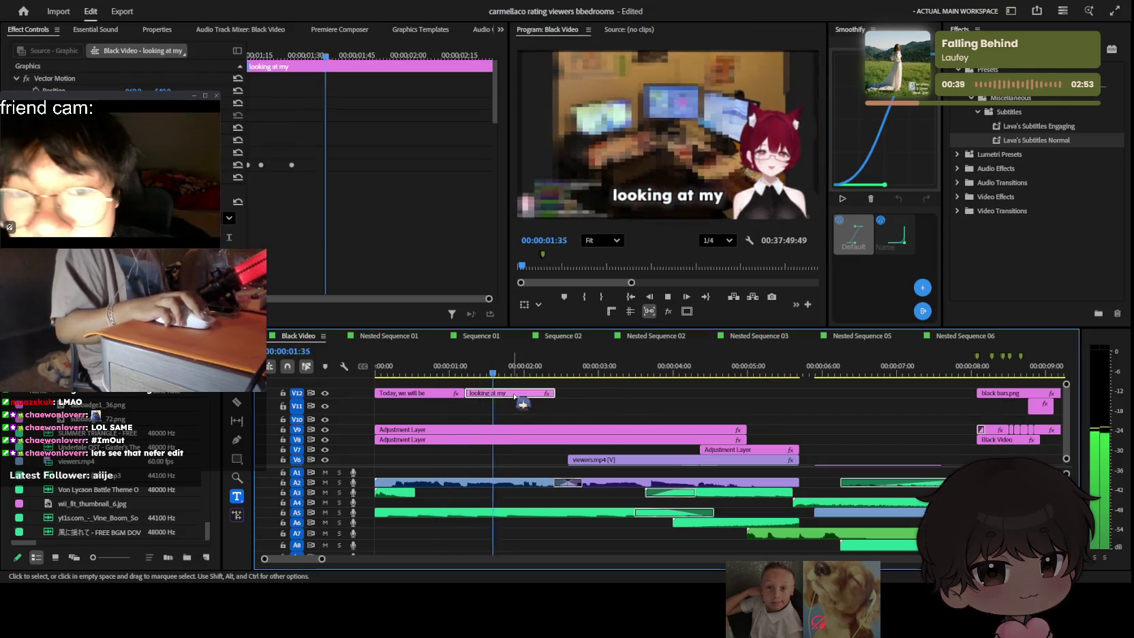
Step: Copy the 'looking at my' caption onto V12 and retype the copy as 'viewers setups!'
left_click_drag(518, 395, 547, 402)
double_click(709, 195)
key("ctrl+a")
type("vui")
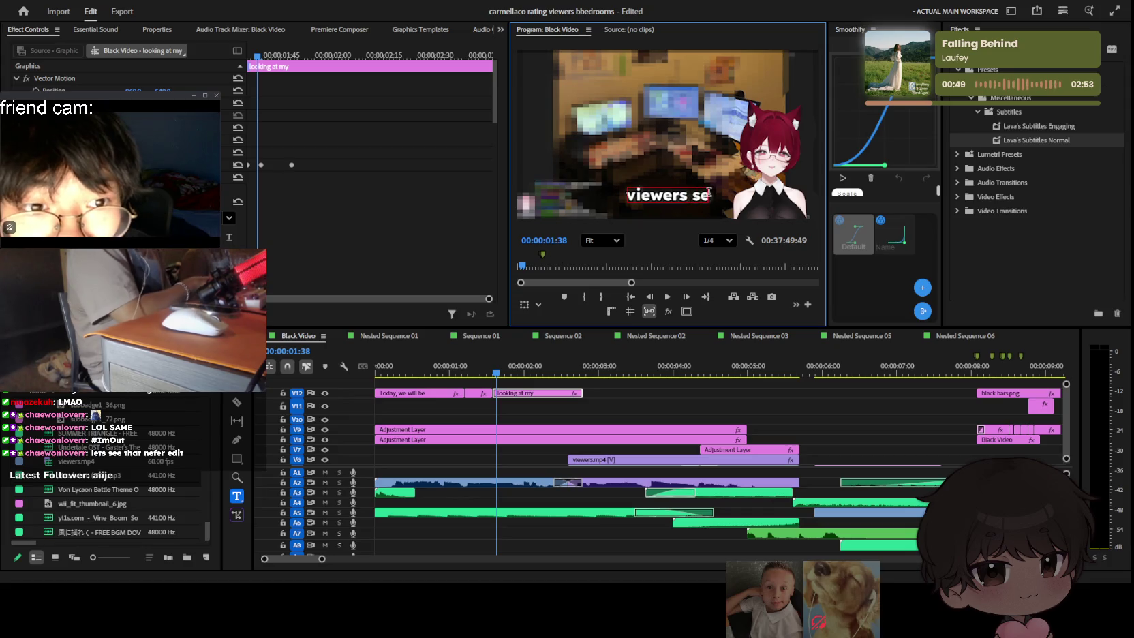
left_click(675, 392)
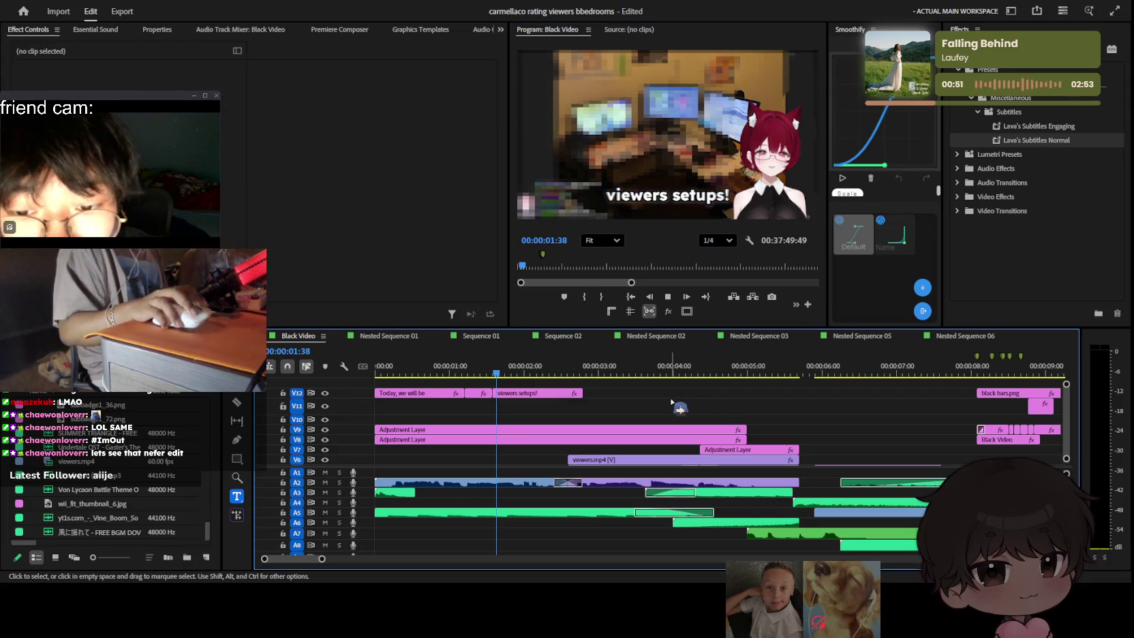
key("space")
Step: Trim the 'viewers setups!' caption's end and place a 'Today, we will be' copy after it
left_click_drag(584, 393, 566, 393)
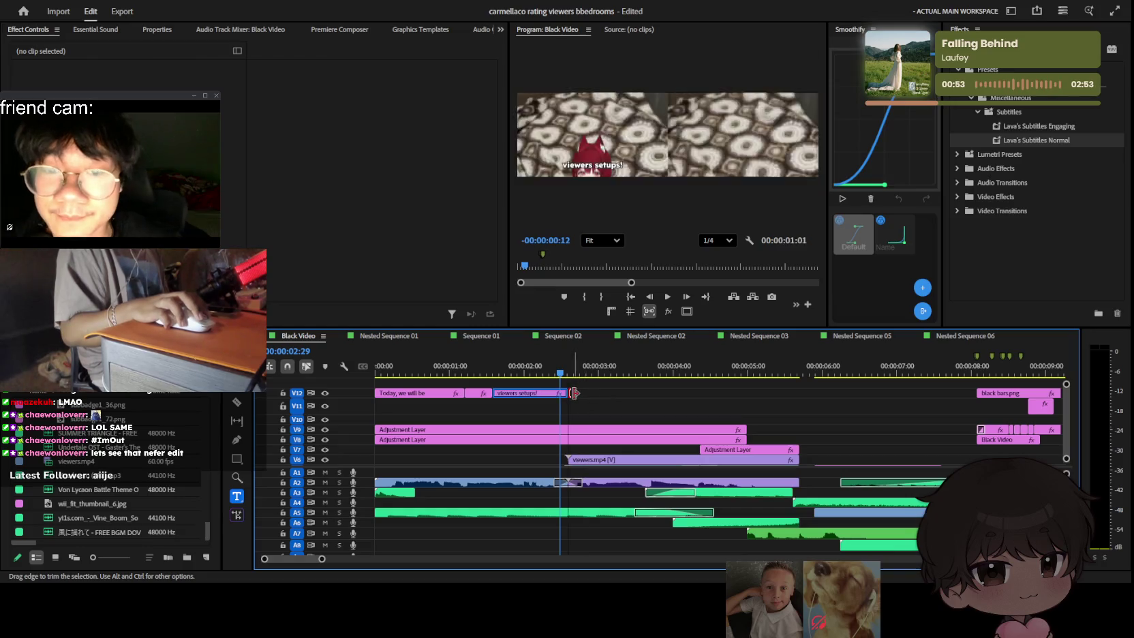
key("space")
key("space")
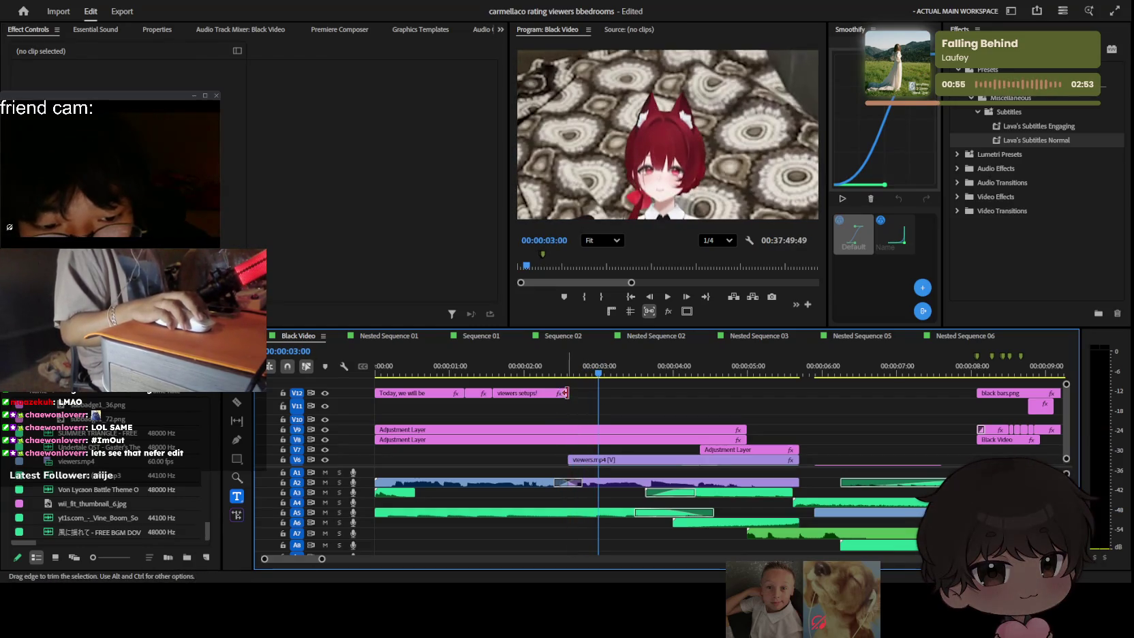
left_click(521, 394)
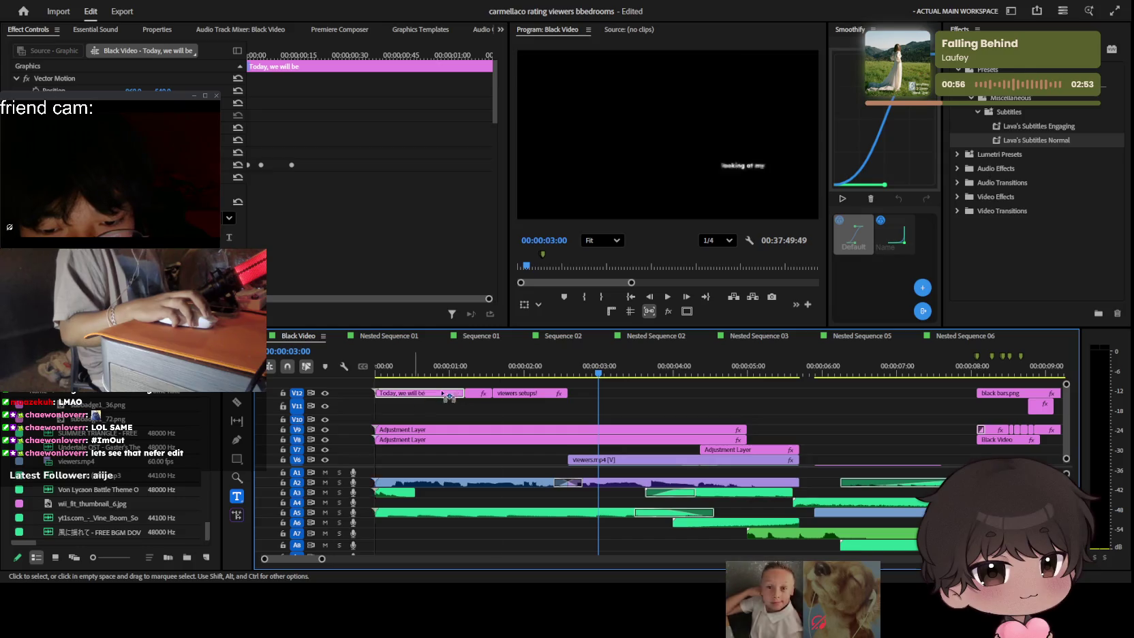
left_click_drag(430, 402, 612, 404)
left_click(544, 371)
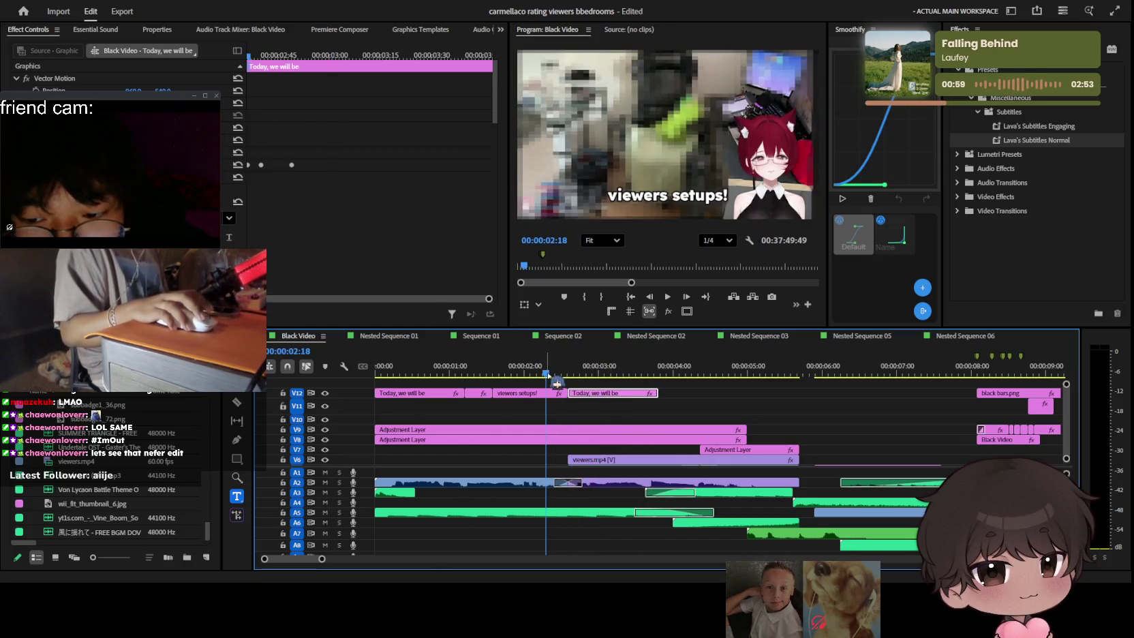
key("space")
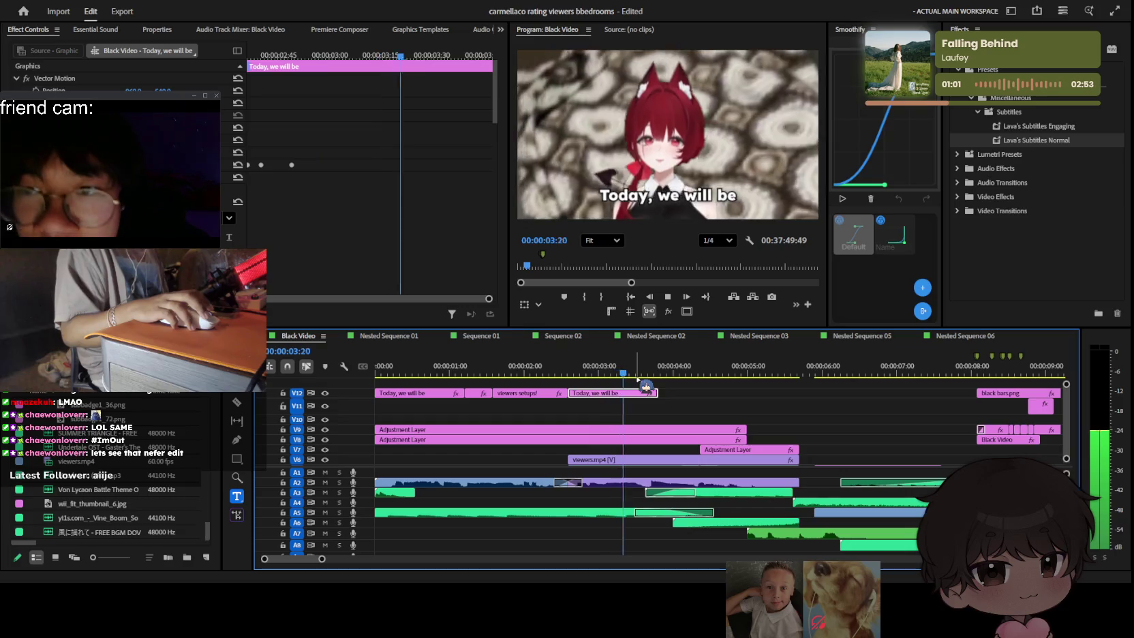
left_click_drag(637, 372, 569, 371)
key("space")
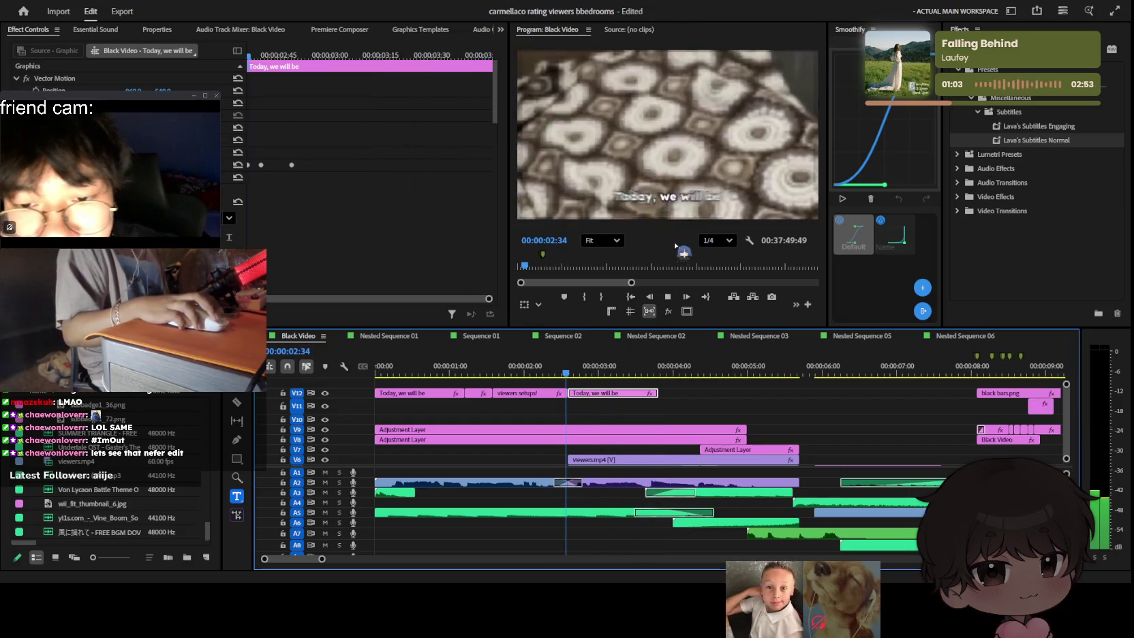
left_click(669, 195)
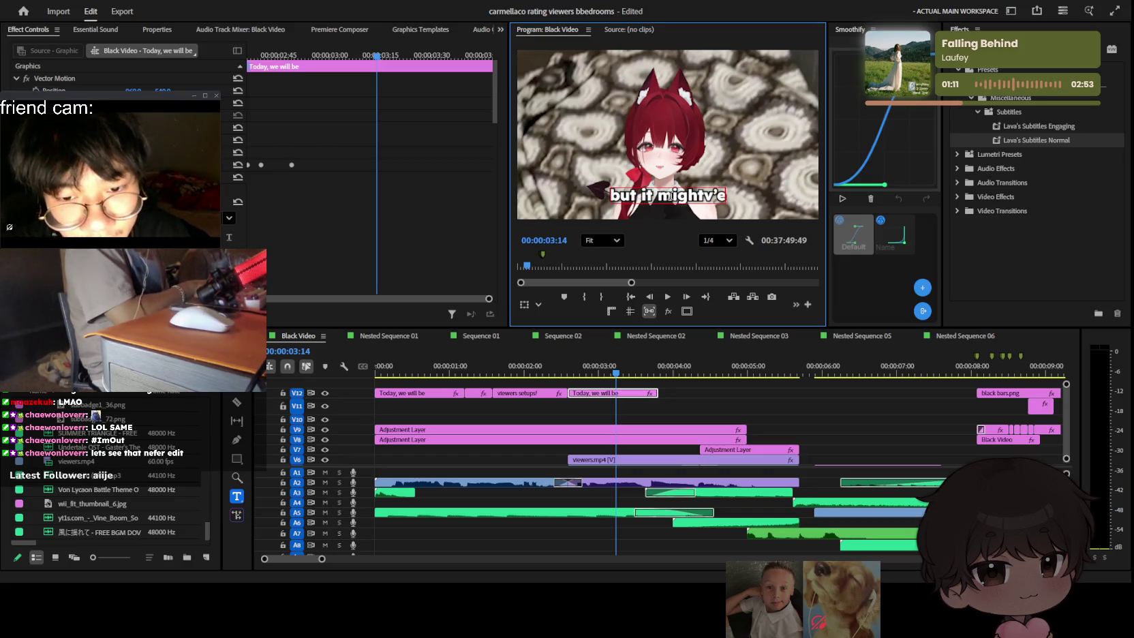
Step: Correct the caption to read 'but it might've' and replay to check it
key("BackSpace")
key("BackSpace")
key("BackSpace")
type("'ve")
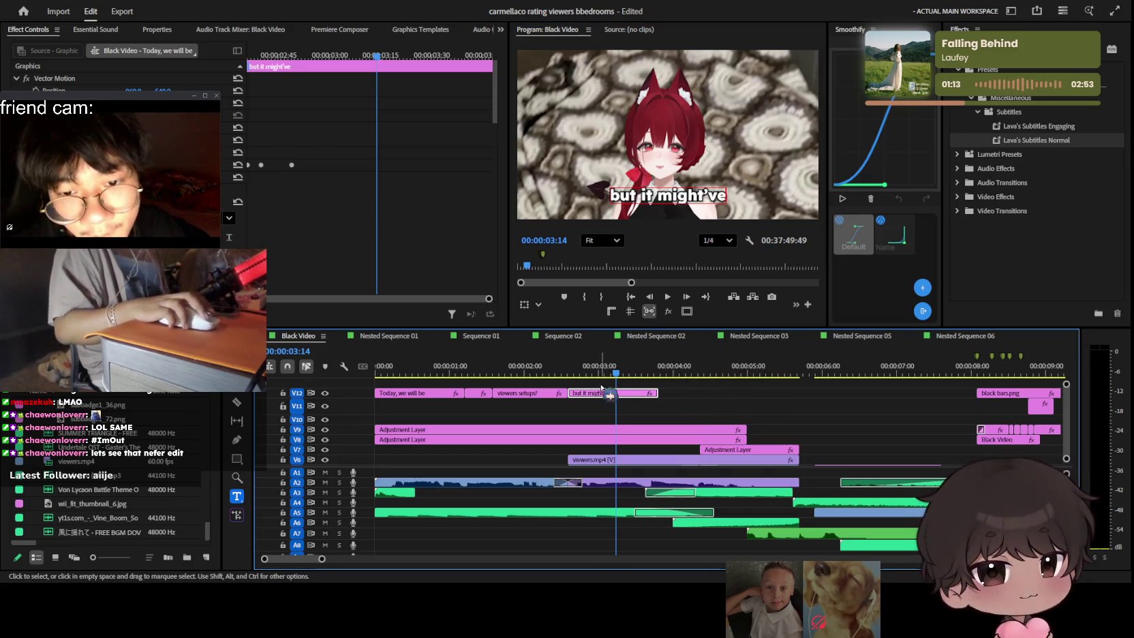
left_click(640, 406)
key("space")
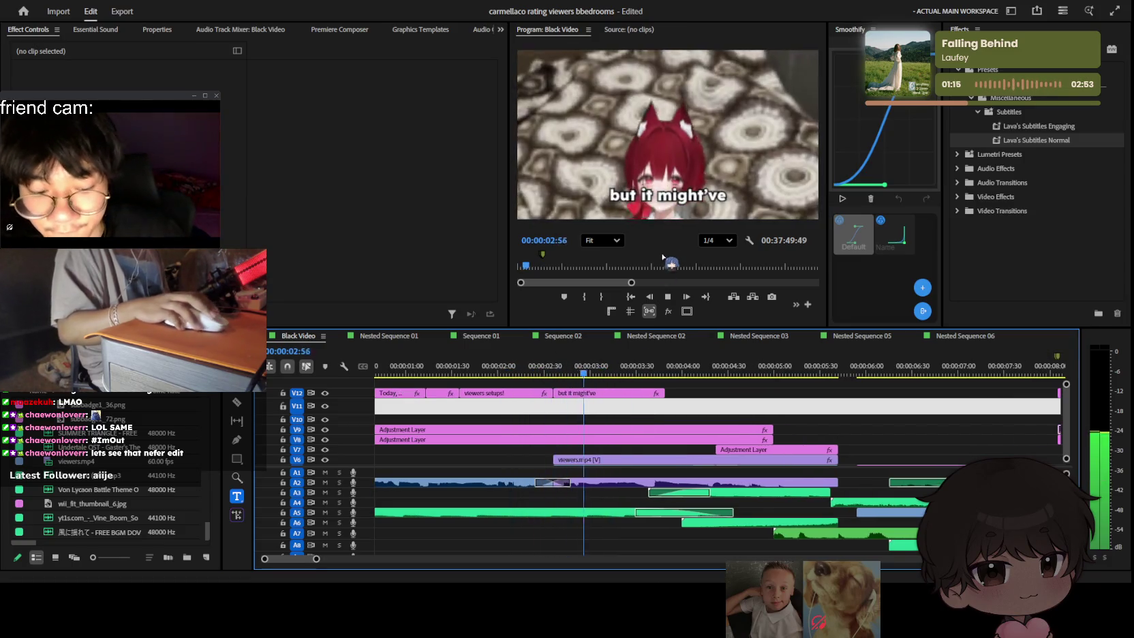
Step: Alt-drag a caption copy onto V12 after it and retype it as 'beeeen.....'
left_click_drag(660, 420, 702, 397)
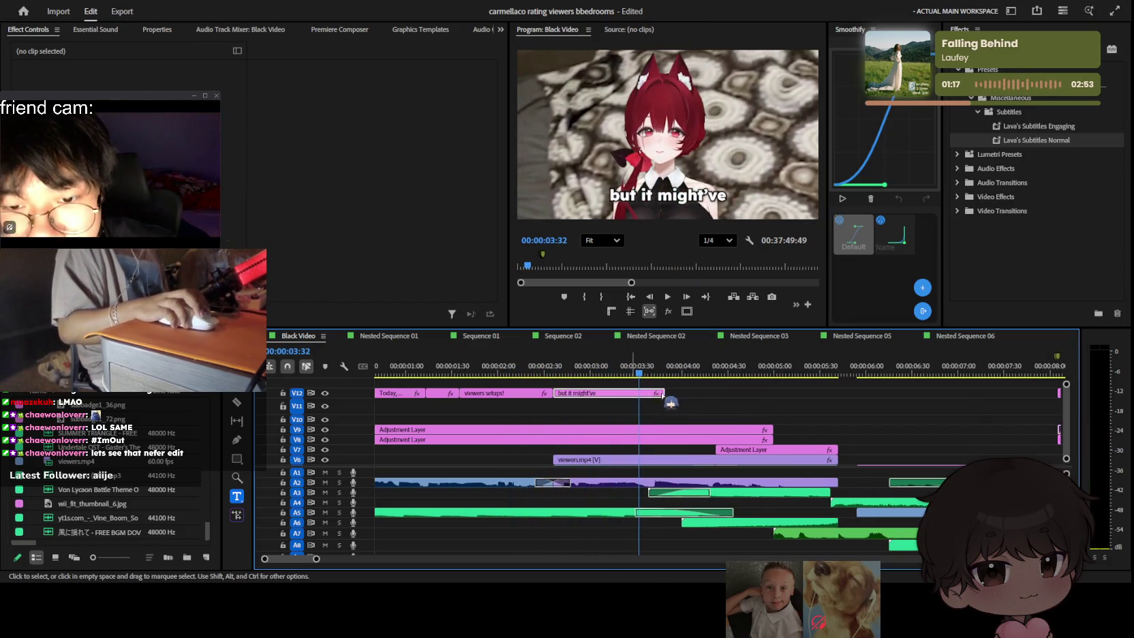
key("space")
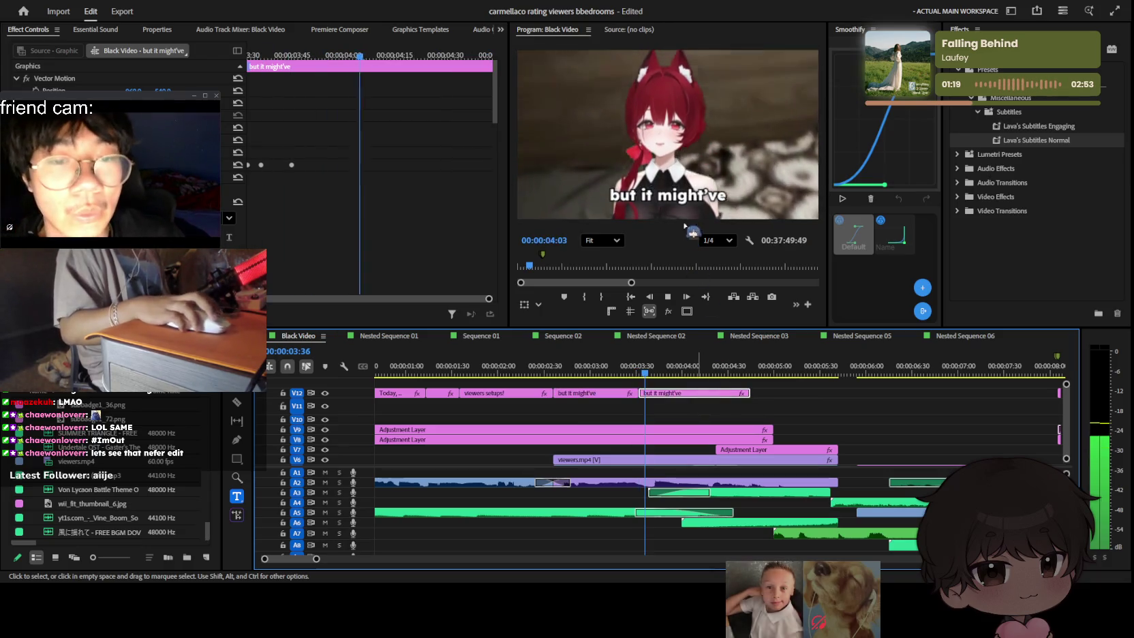
left_click(688, 198)
type("eeen")
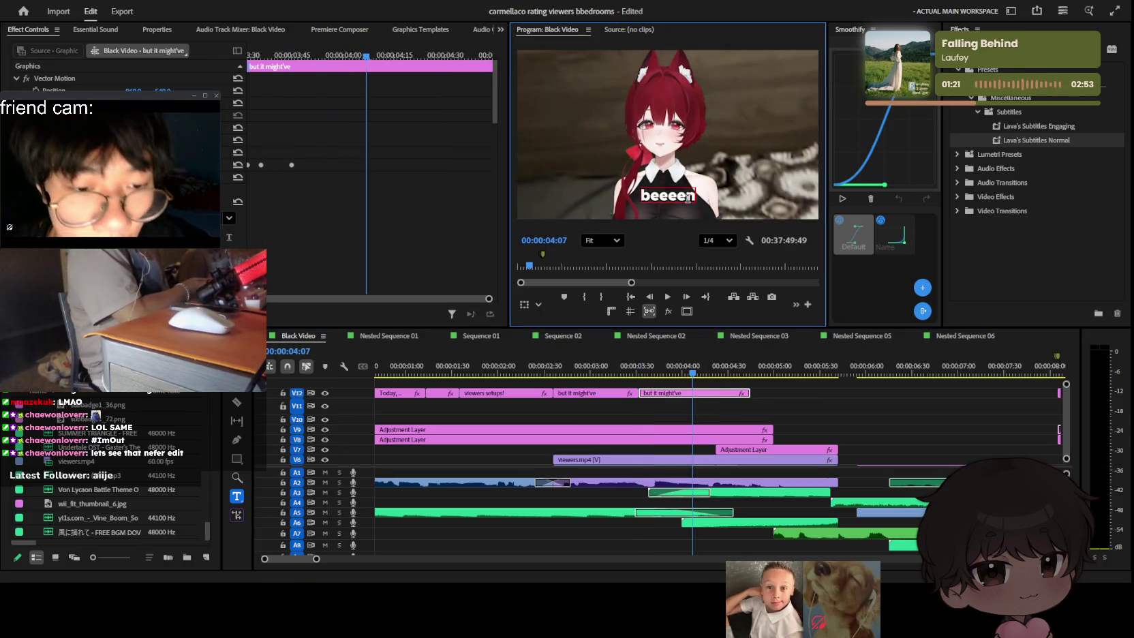
type("..")
left_click(788, 387)
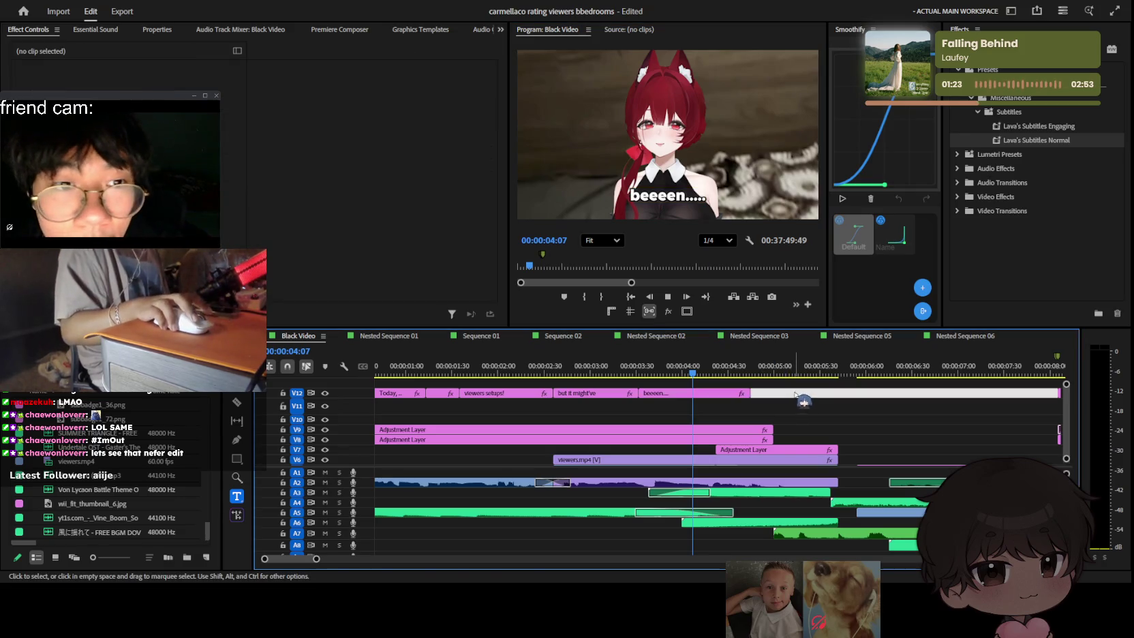
Step: Razor-split the 'beeeen.....' caption and retype its second part as 'a mistake..'
left_click(720, 368)
key("c")
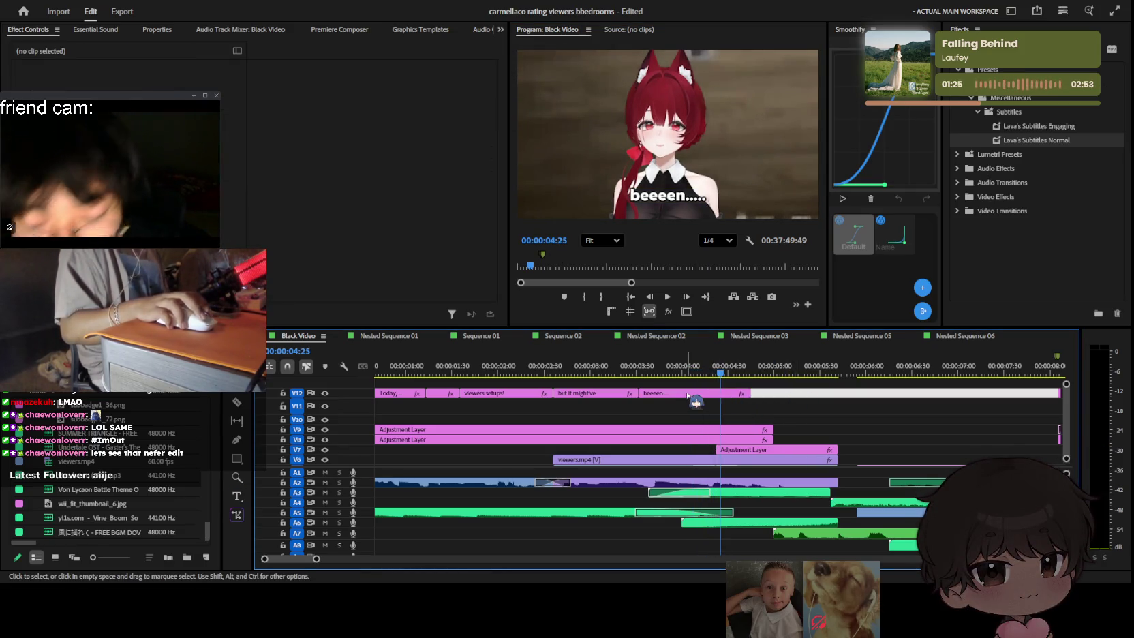
left_click(720, 393)
left_click_drag(728, 380, 743, 375)
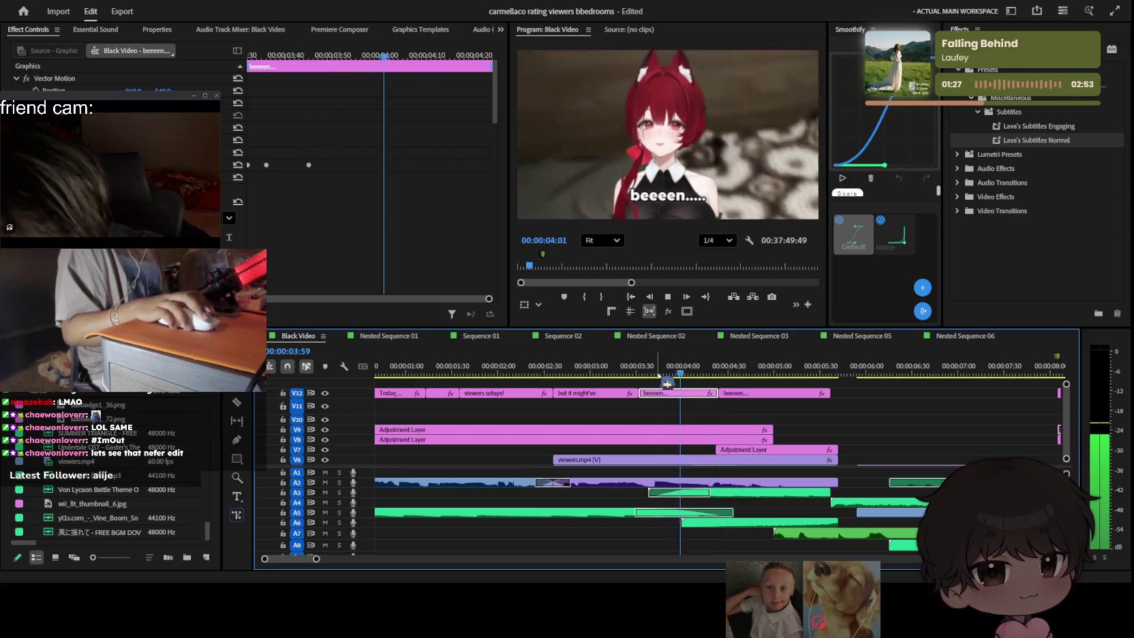
double_click(672, 195)
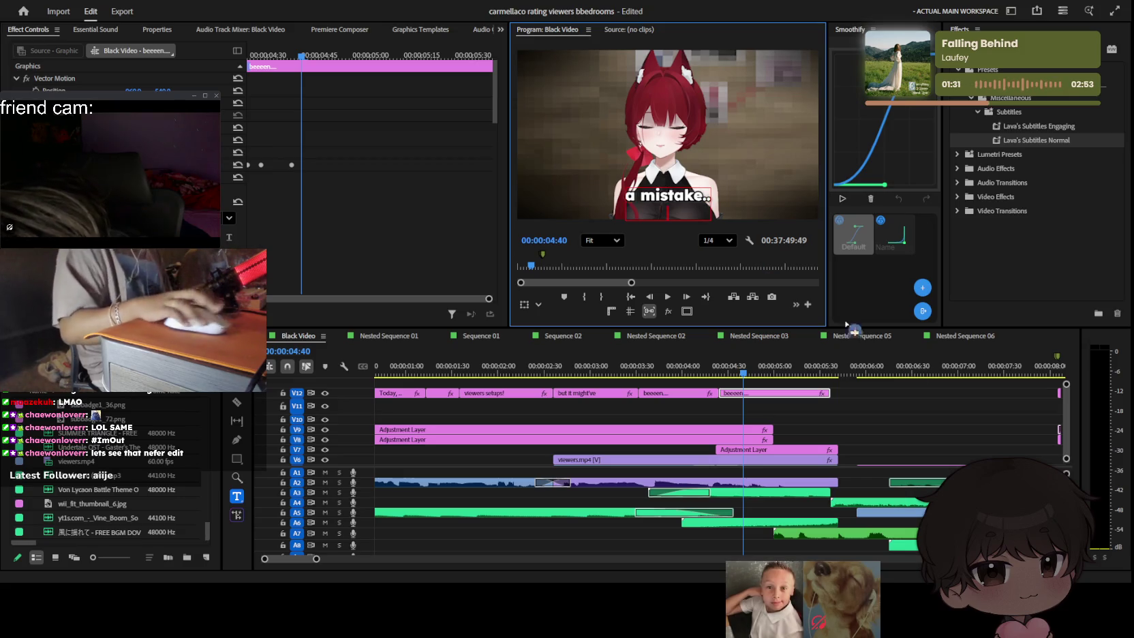
left_click(905, 416)
key("space")
key("minus")
key("space")
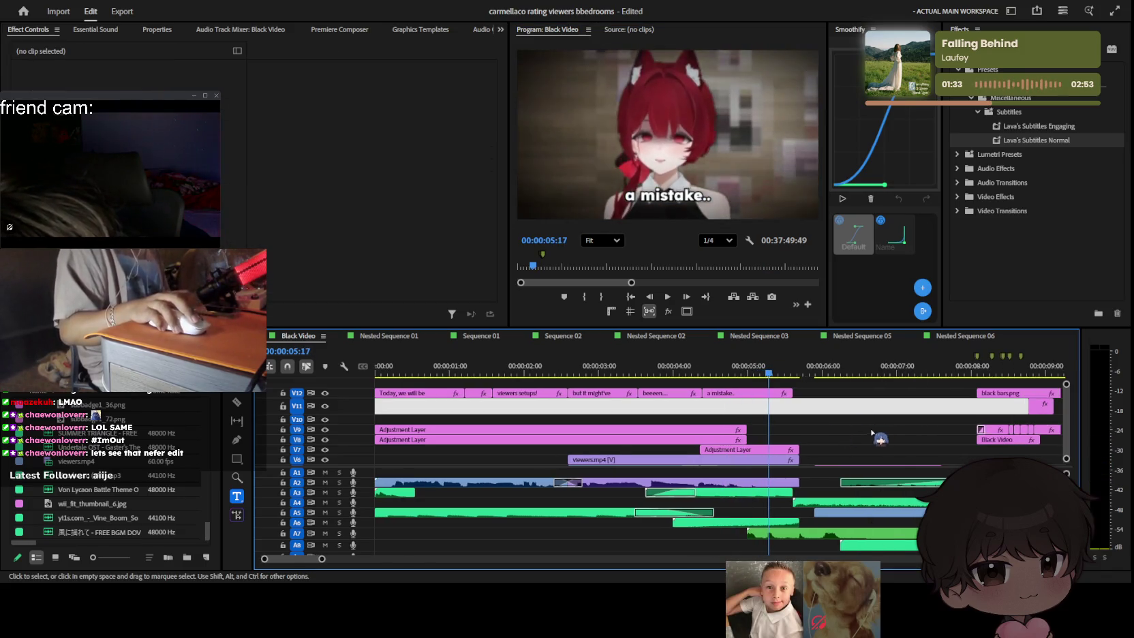
key("minus")
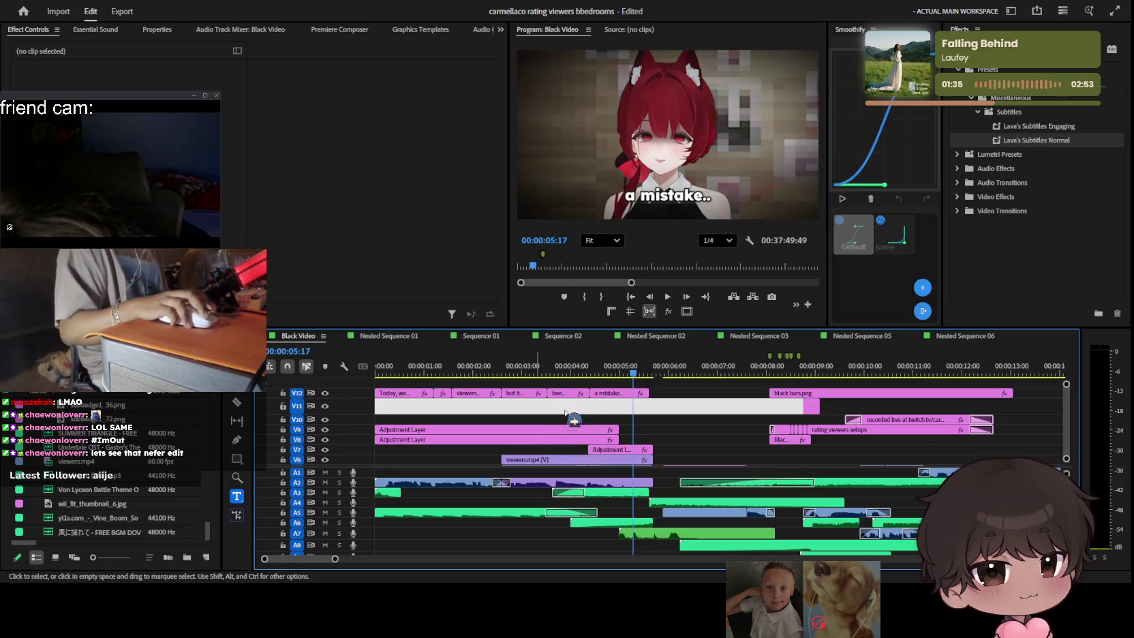
Step: Move both Adjustment Layer clips up onto new tracks above the captions
left_click(524, 432)
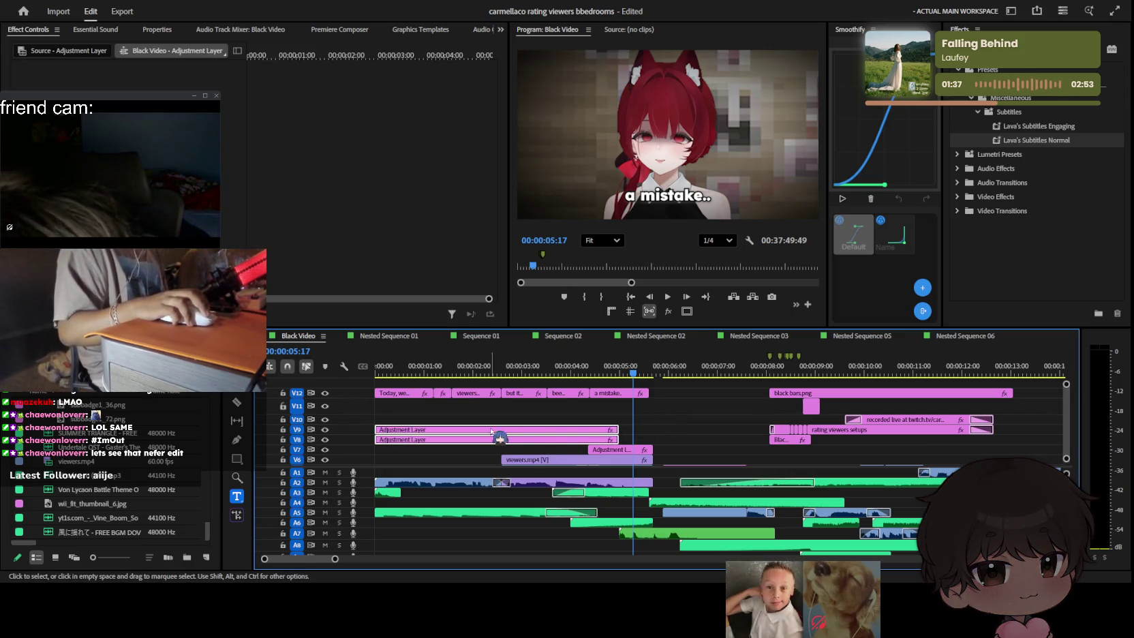
left_click_drag(506, 432, 656, 420)
left_click(718, 421)
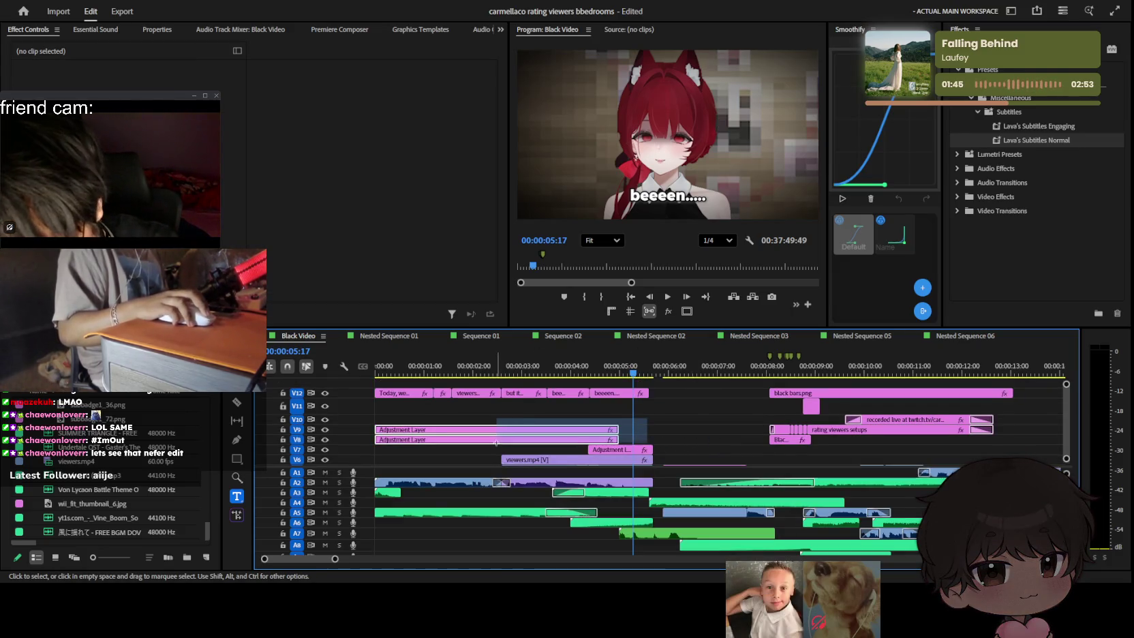
left_click_drag(508, 433, 517, 413)
mouse_move(699, 414)
left_mouse_down()
mouse_move(368, 393)
mouse_move(404, 432)
mouse_move(436, 393)
left_mouse_up()
left_click(537, 409)
key("Home")
key("space")
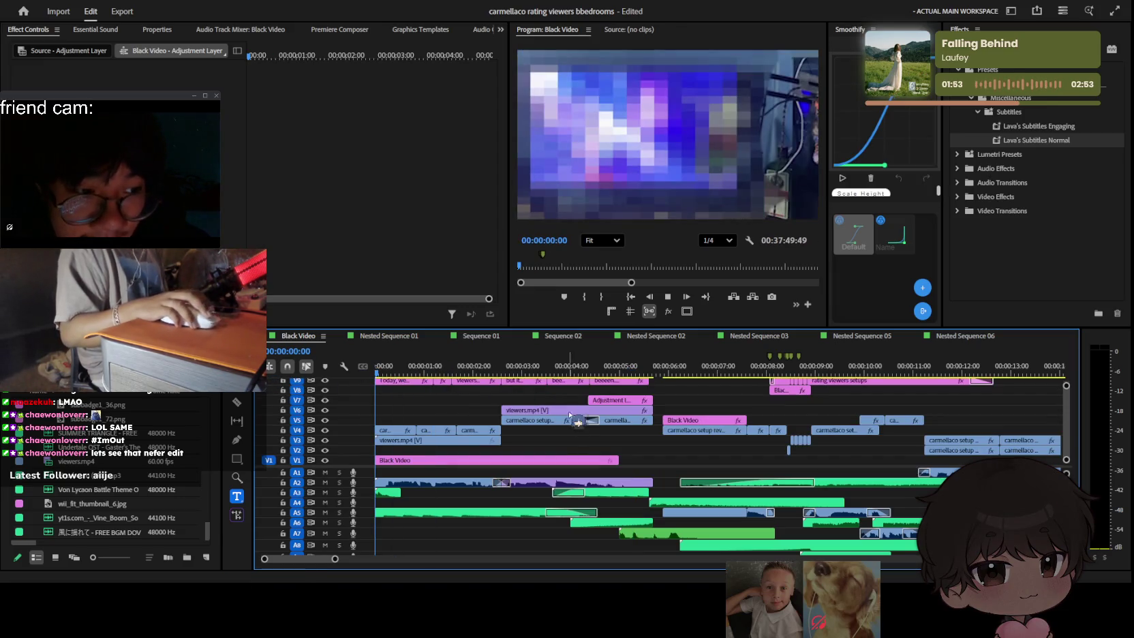
Step: Reposition the Adjustment Layers so one sits beneath the caption track, then replay from the start
left_click_drag(592, 446, 445, 430)
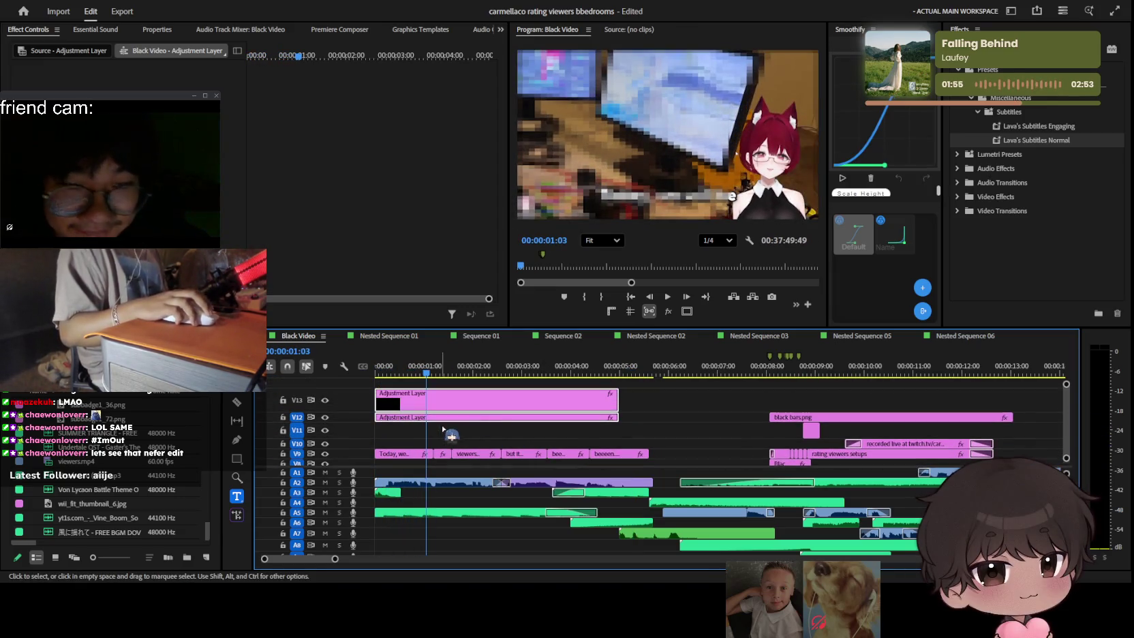
left_click(494, 424)
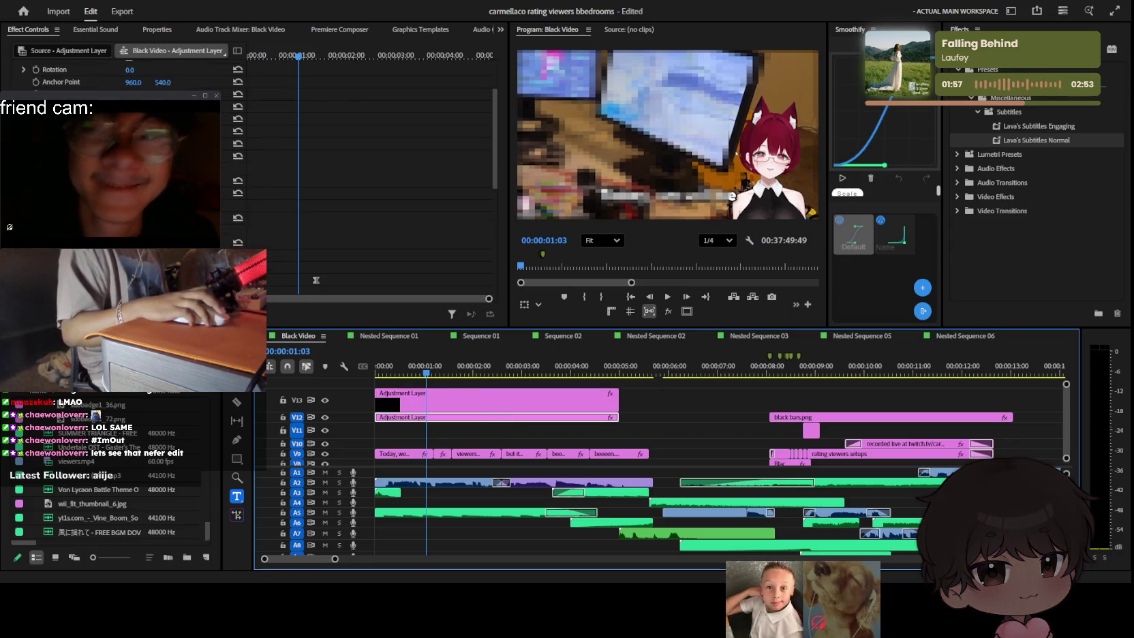
scroll(223, 242, "down", 5)
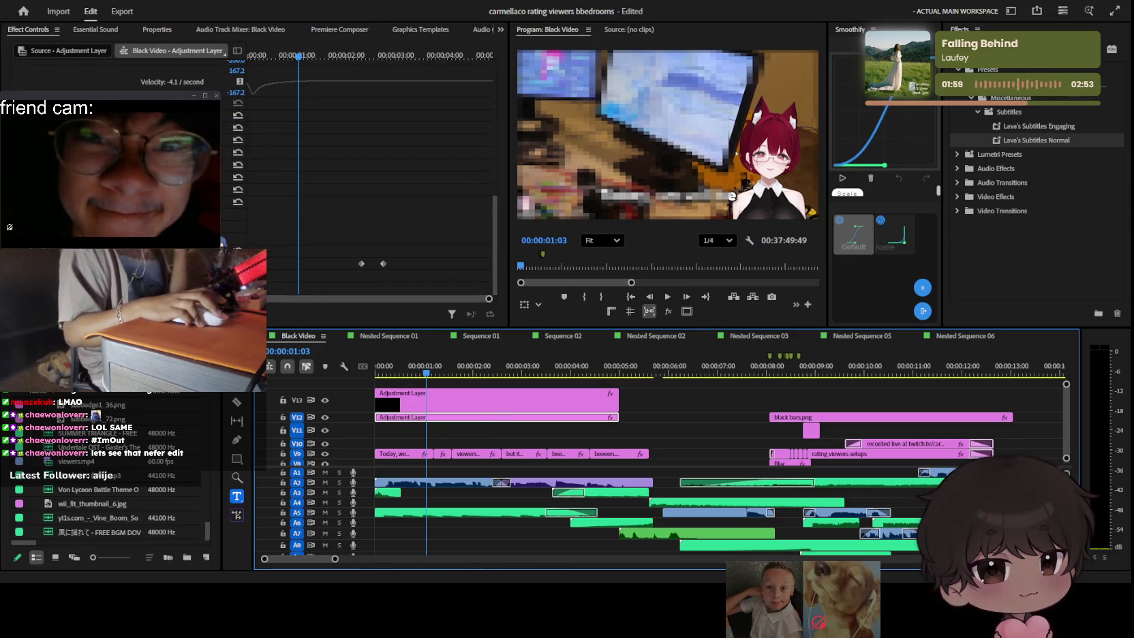
left_click_drag(428, 417, 432, 443)
scroll(424, 433, "down", 2)
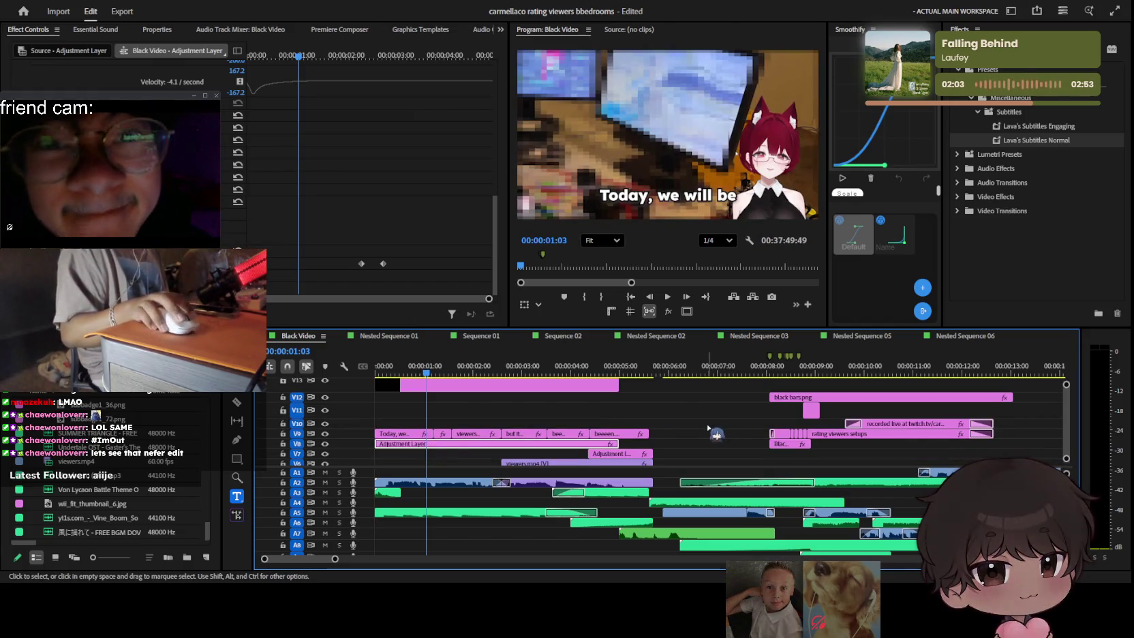
key("space")
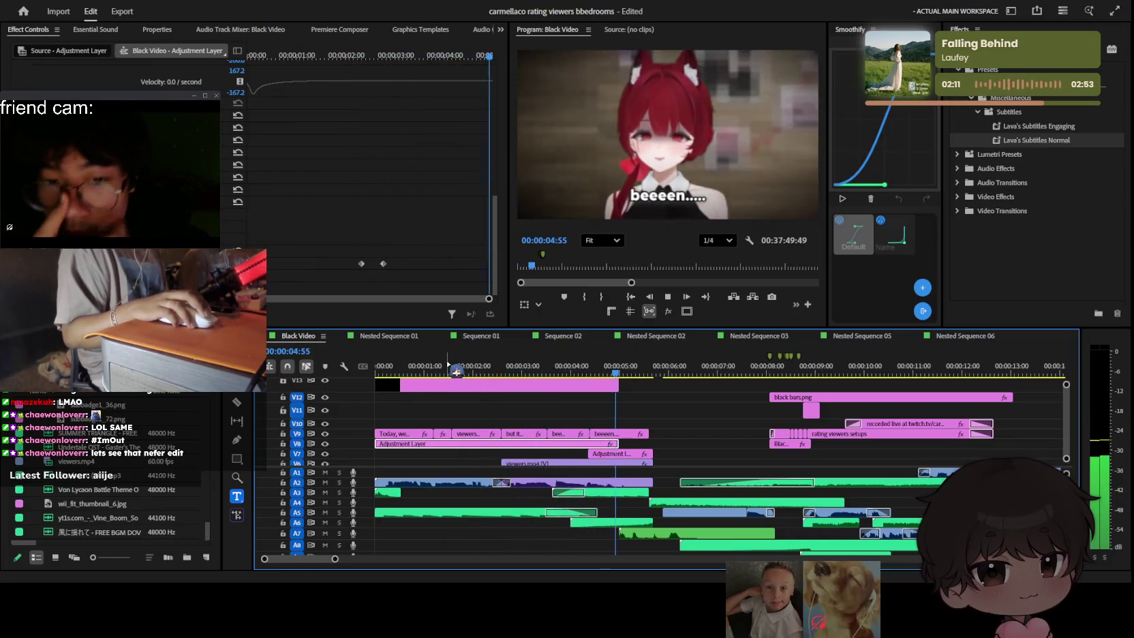
Step: Edit the duplicated beeeen caption's text to read 'a mistake.'
key("space")
left_click(631, 434)
left_click(652, 189)
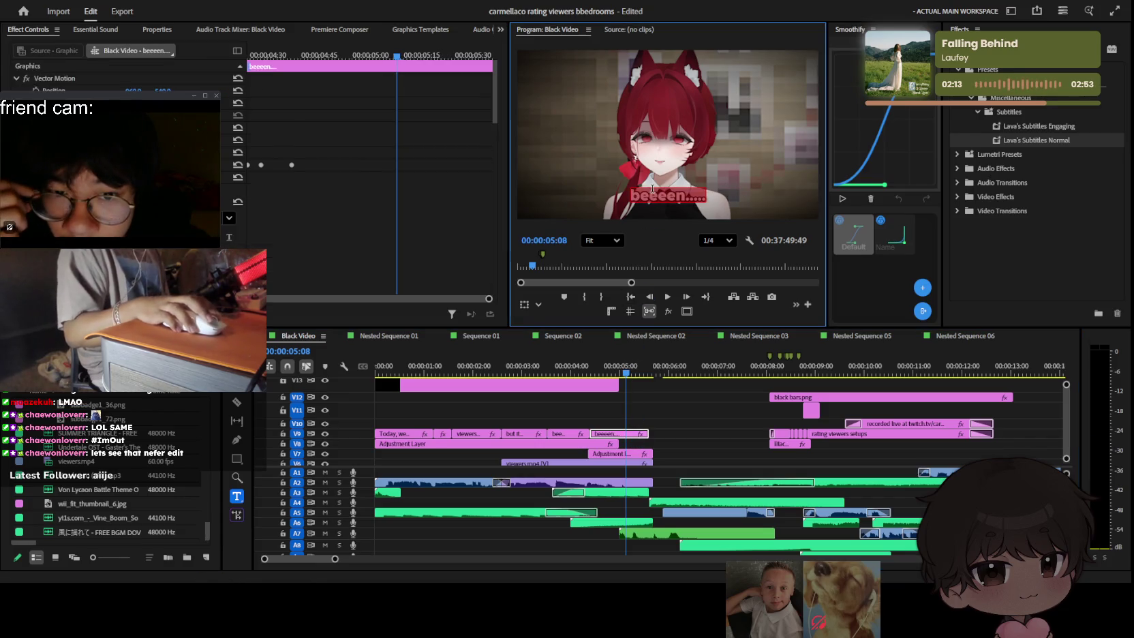
type("amistake")
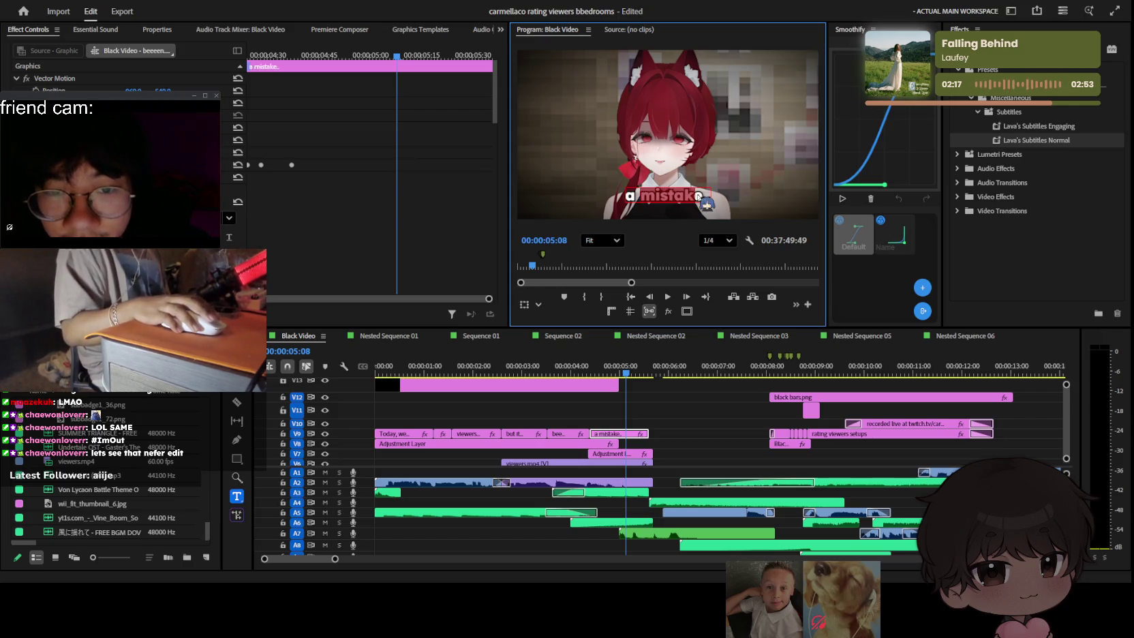
scroll(123, 149, "down", 3)
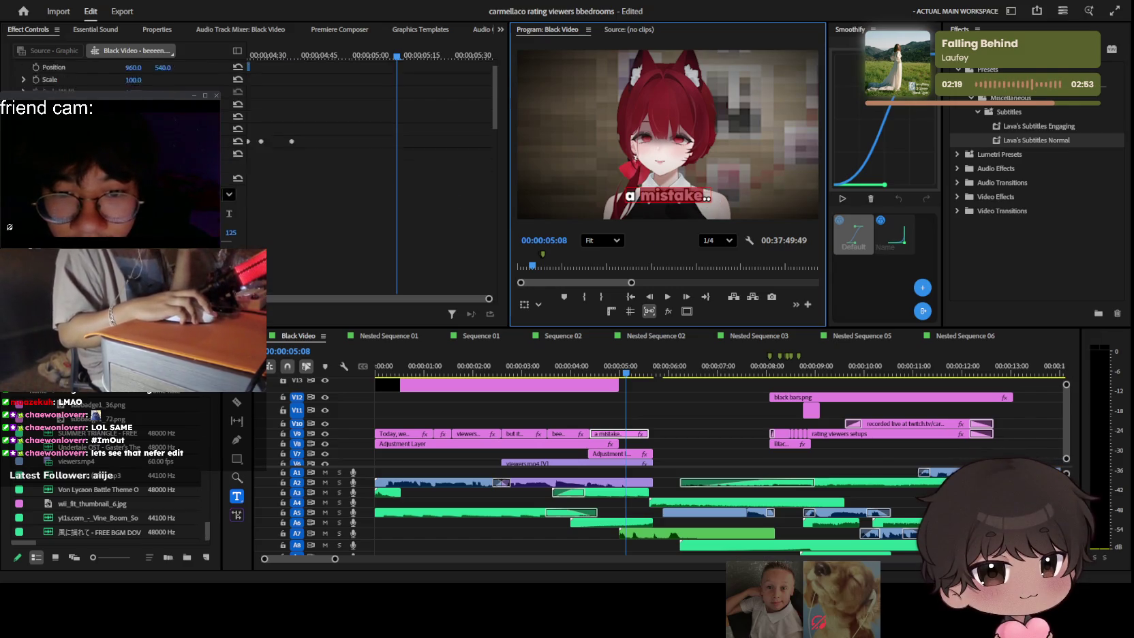
left_click(650, 383)
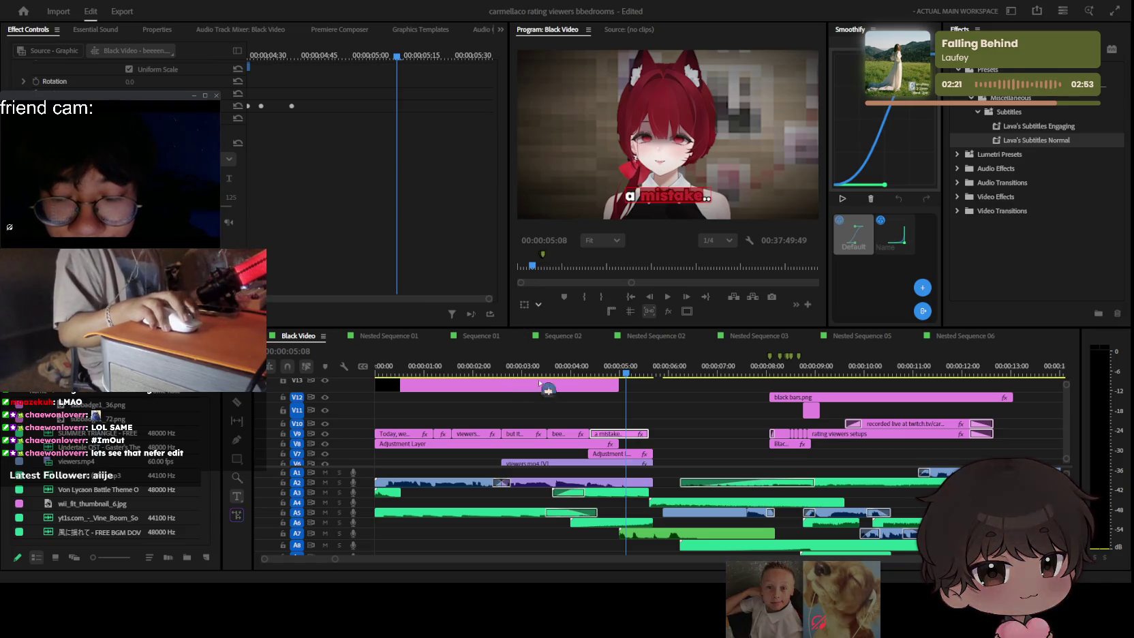
left_click(686, 414)
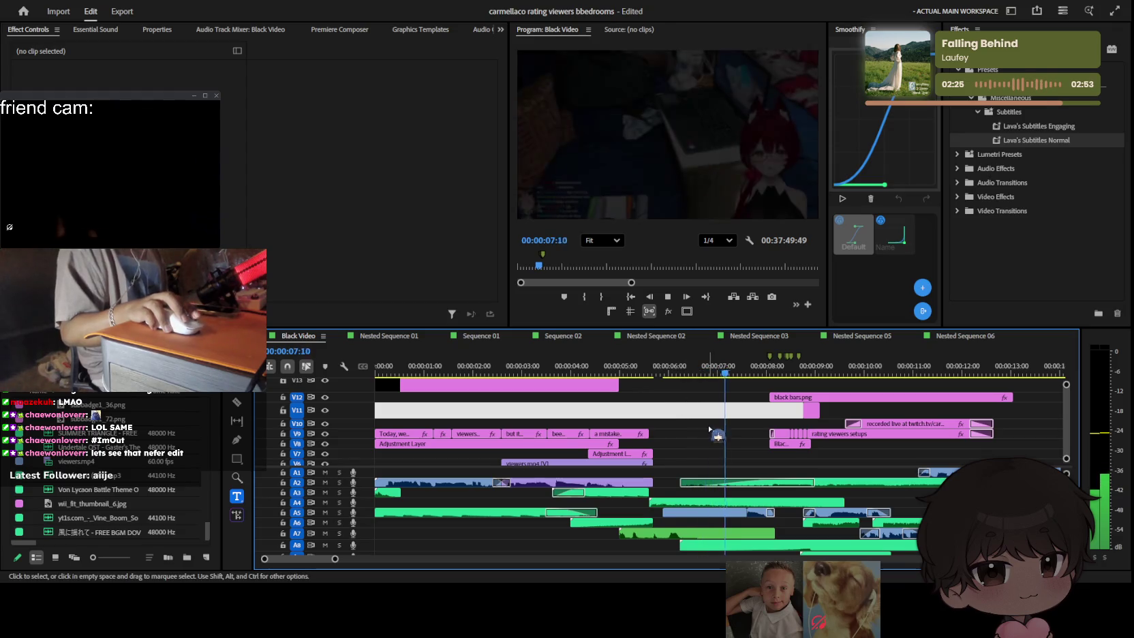
Step: Play the sequence while zooming the timeline in and out to review the captions
key("minus")
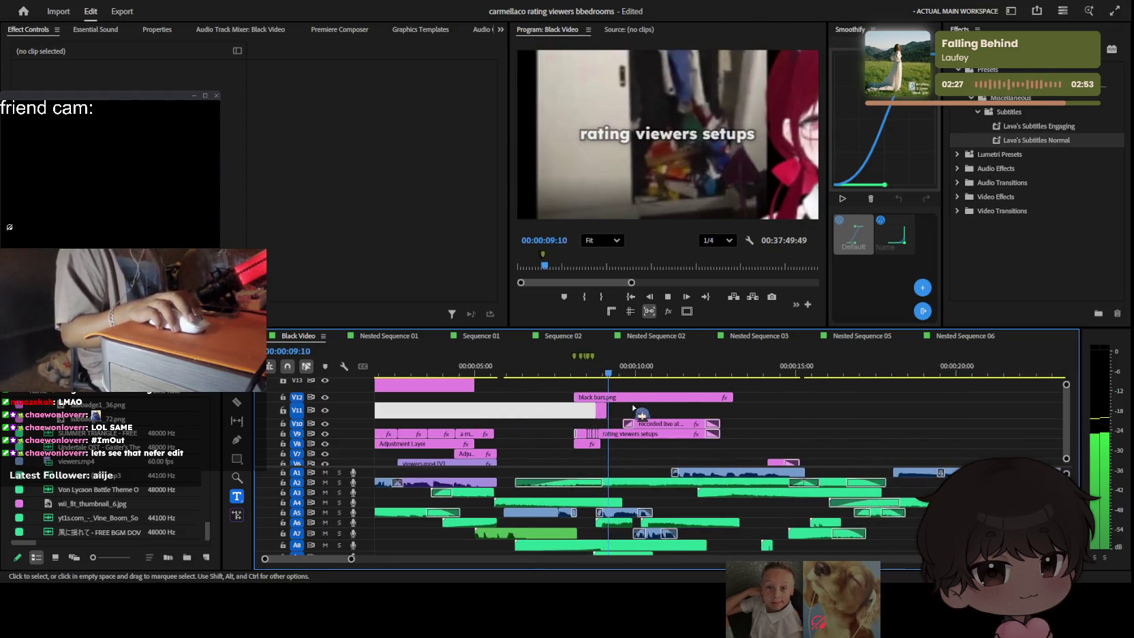
scroll(751, 418, "down", 1)
key("equal")
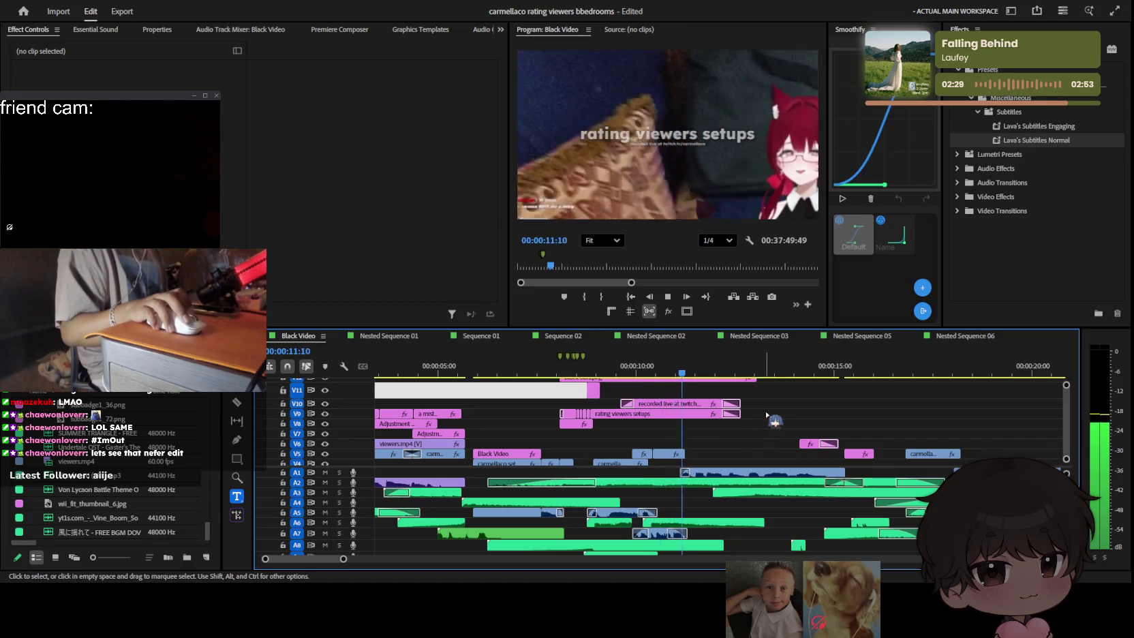
key("minus")
key("minus")
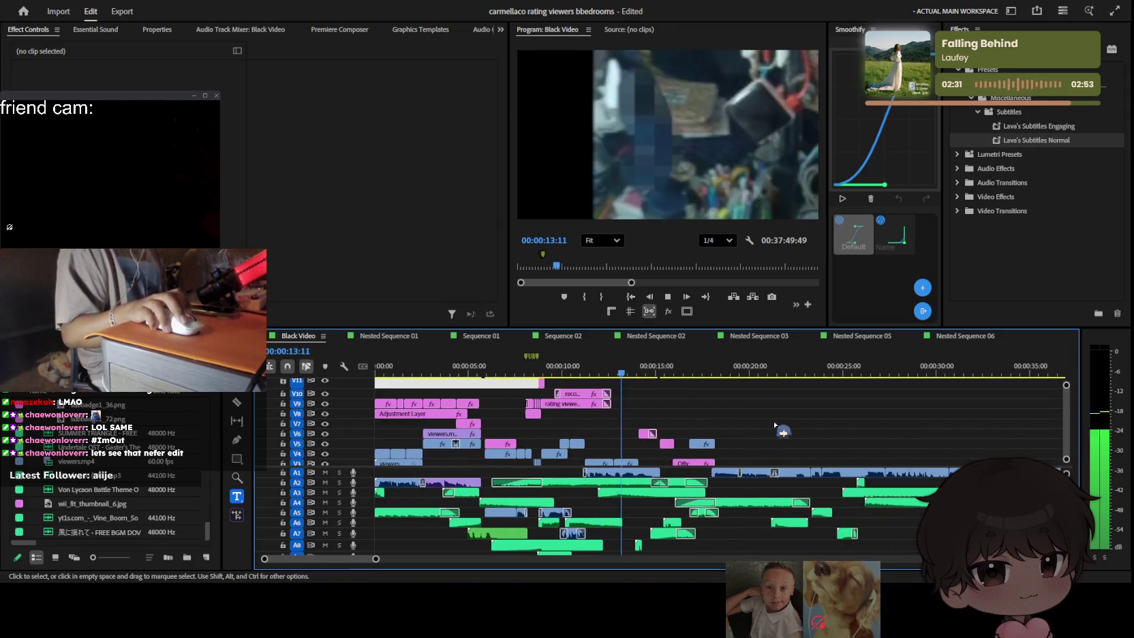
key("equal")
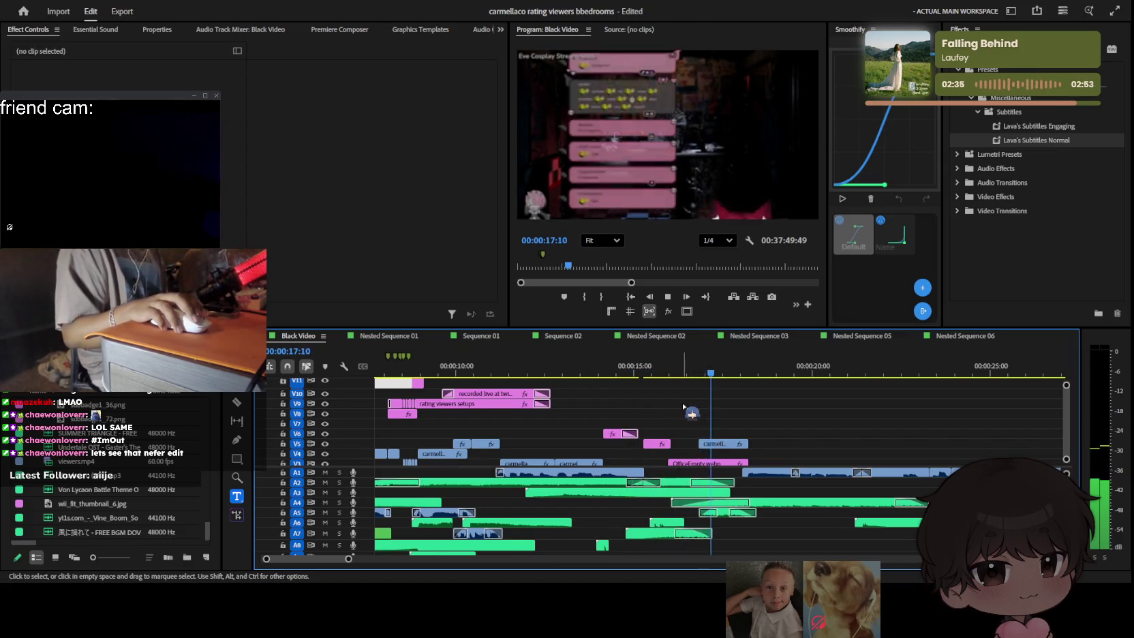
key("minus")
scroll(695, 416, "down", 2)
key("minus")
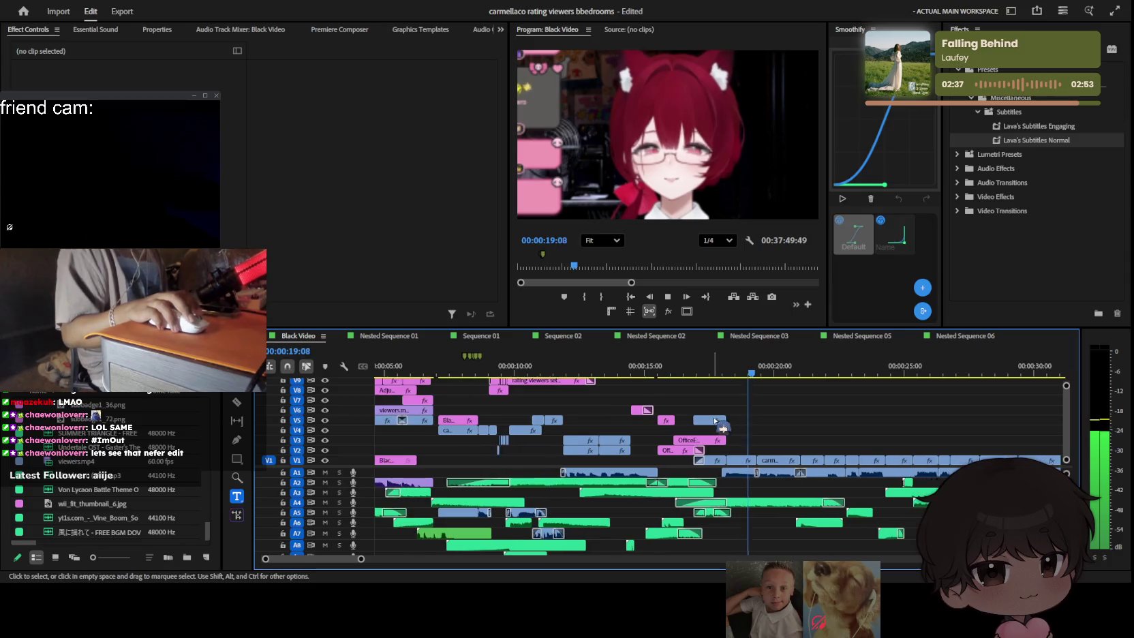
Step: Replay from the sequence start and select 'we' in the 'Today, we will be' caption
left_click_drag(695, 371, 375, 374)
key("space")
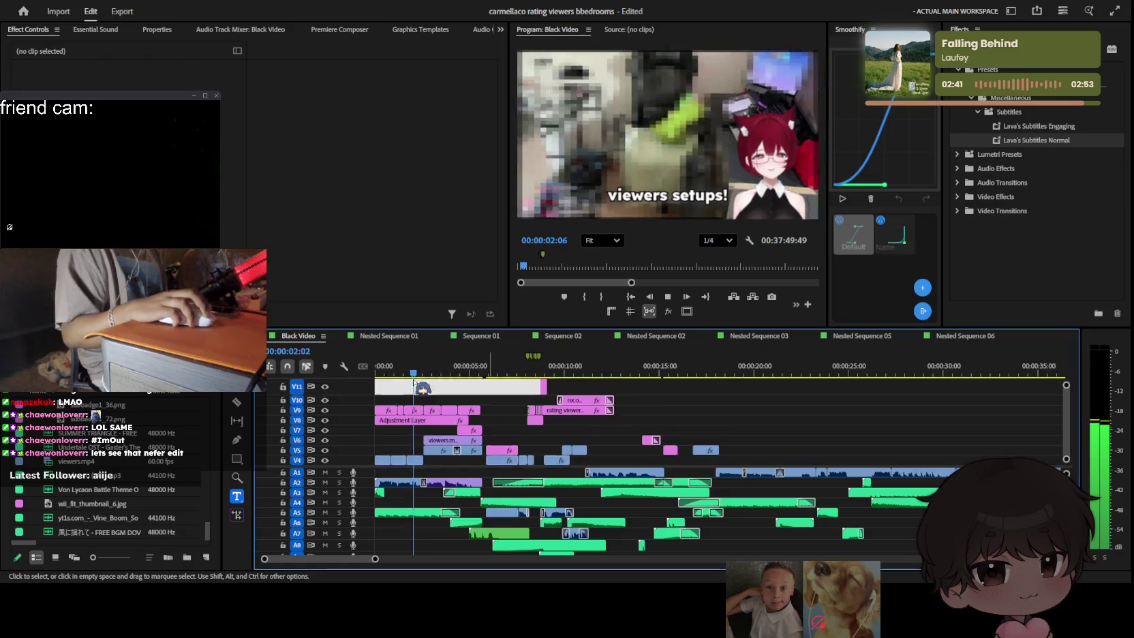
scroll(505, 404, "up", 3)
key("Home")
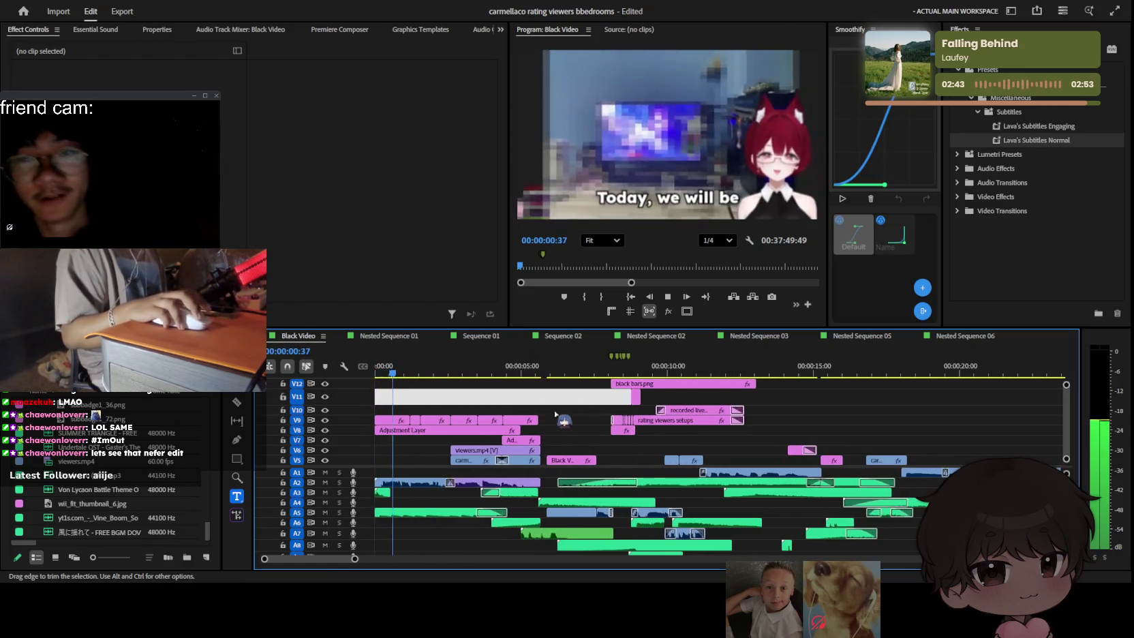
key("space")
key("equal")
left_click(771, 212)
double_click(658, 196)
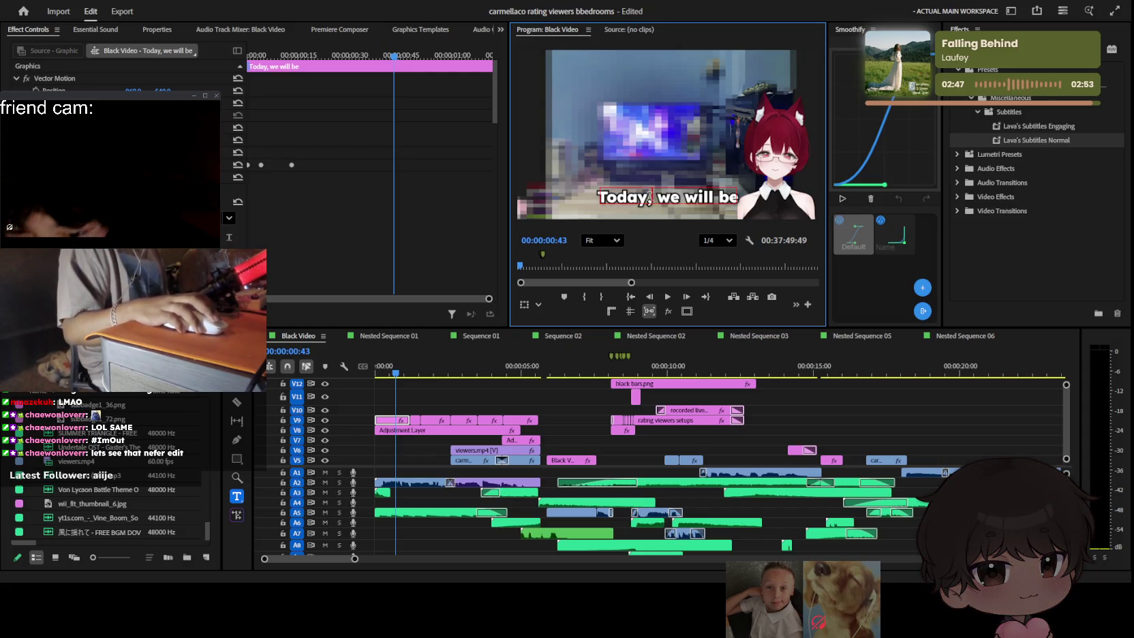
Step: Trim the opening caption down to just 'Today' and play back to check
left_click_drag(647, 197, 770, 204)
key("BackSpace")
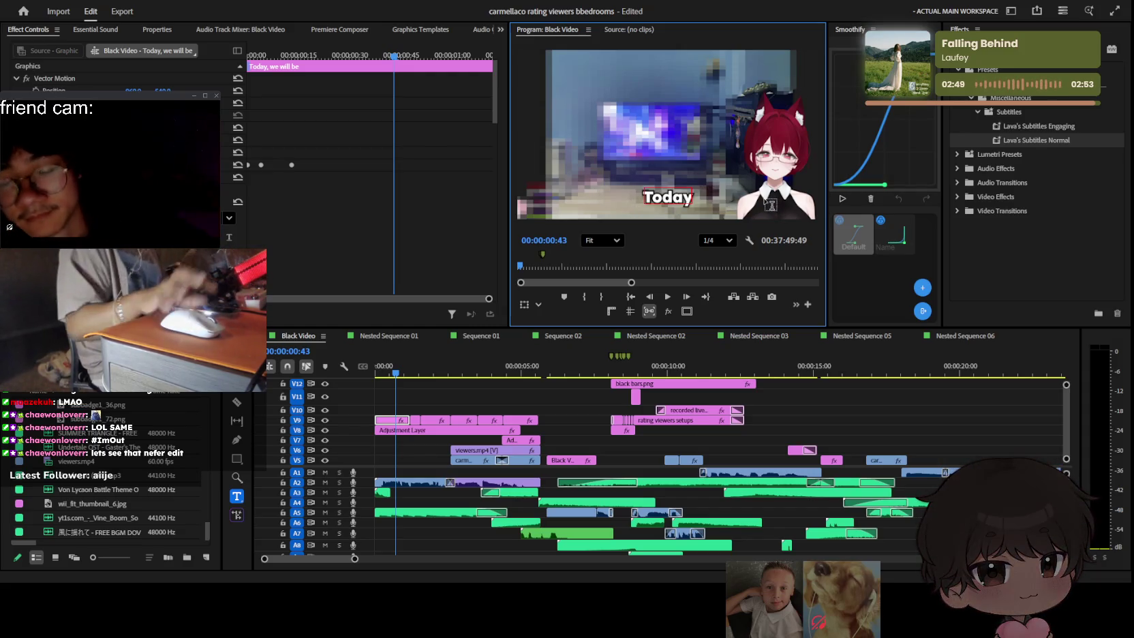
left_click(428, 394)
key("Home")
key("=")
key("=")
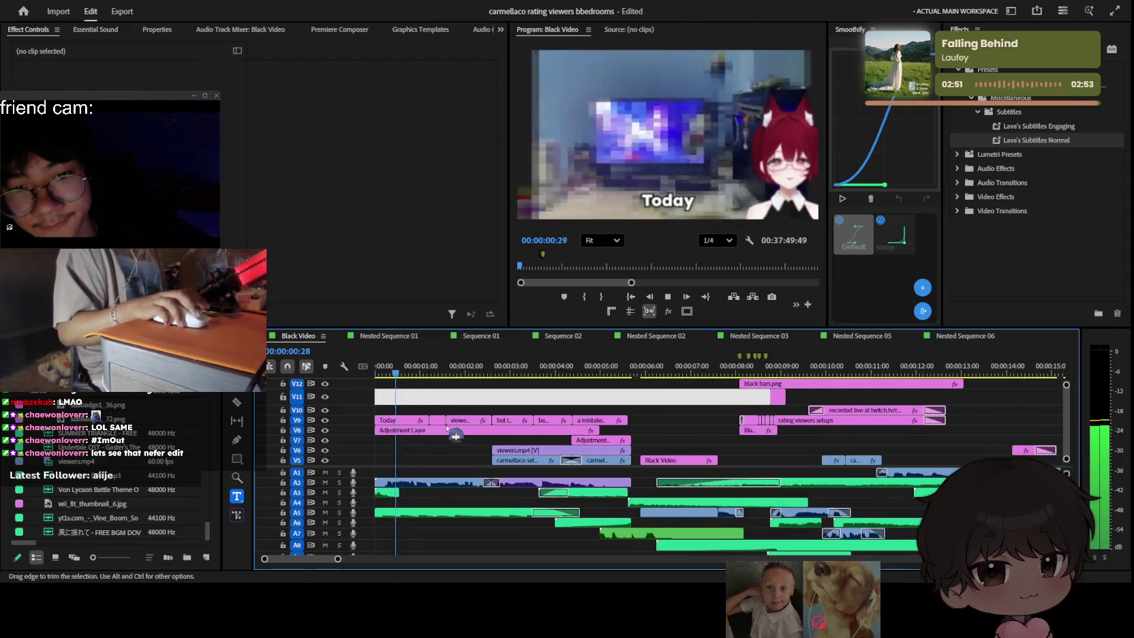
key("space")
Step: Alt-drag a copy of the Today caption clip right after the original
left_click(404, 422)
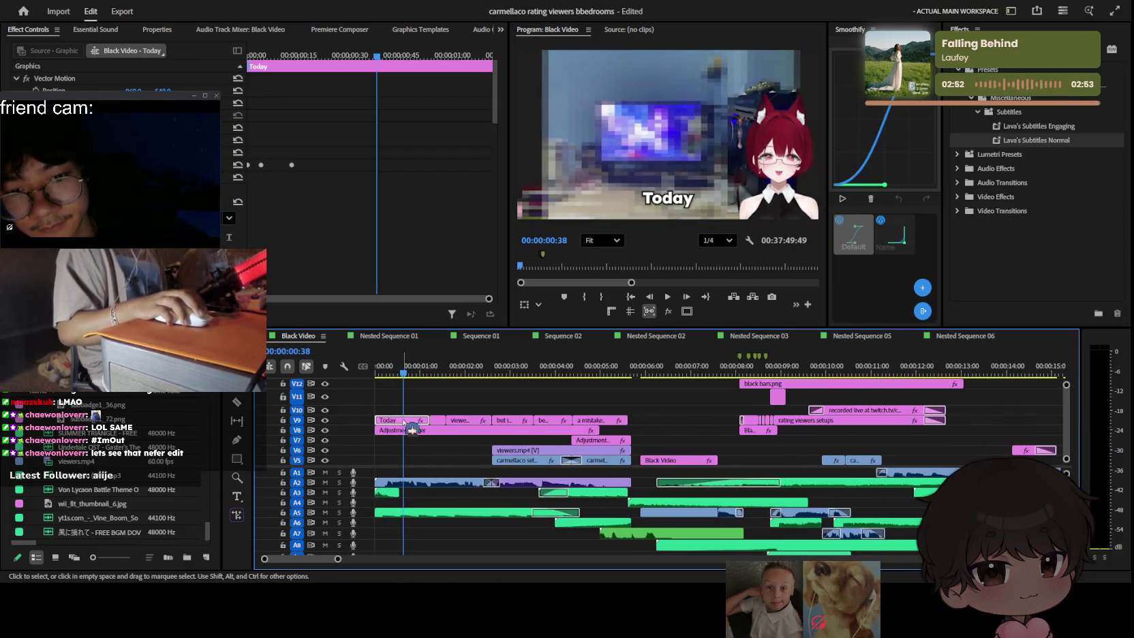
mouse_move(404, 423)
left_mouse_down()
mouse_move(433, 397)
mouse_move(420, 422)
left_mouse_up()
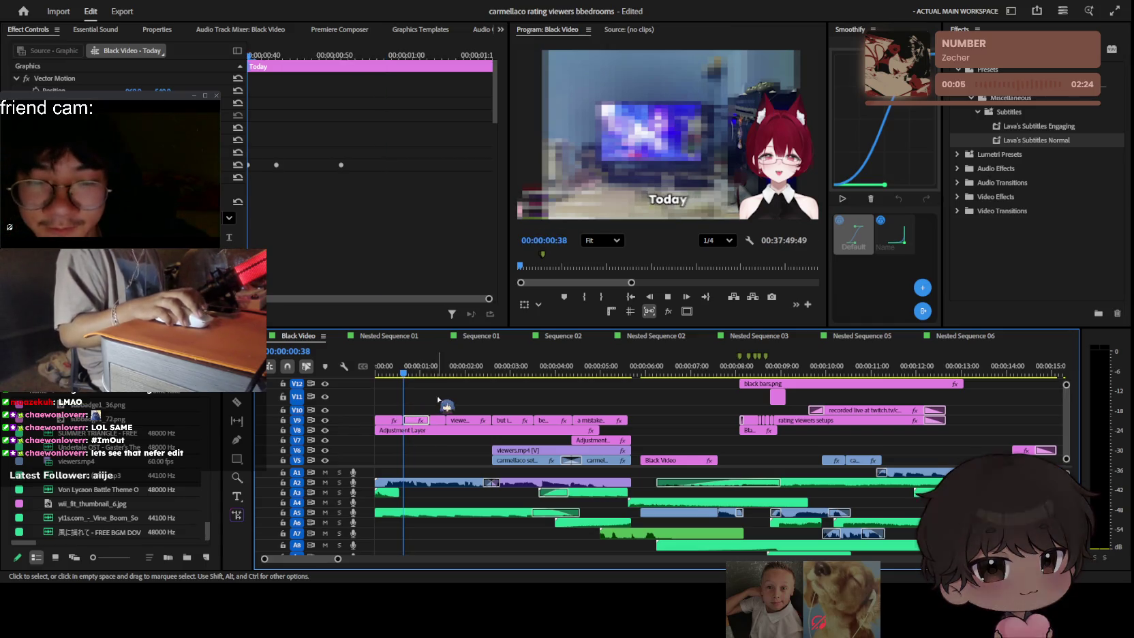
key("space")
key("equal")
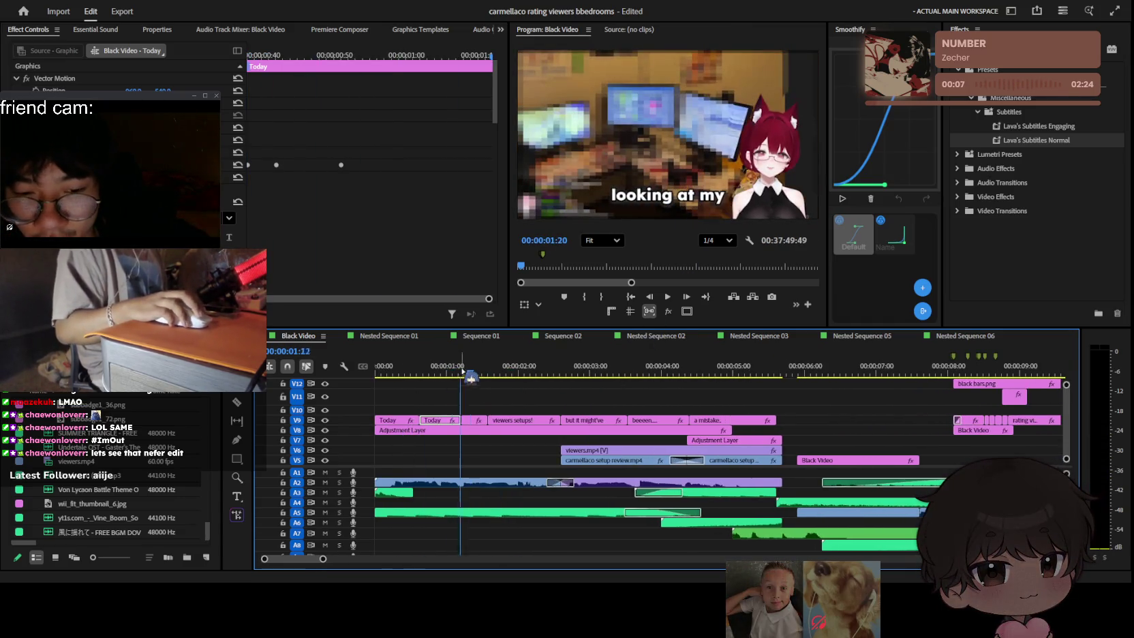
left_click(445, 374)
Step: Retype the copy as 'we will be' and replay the opening captions
key("t")
double_click(664, 195)
type(", we will be")
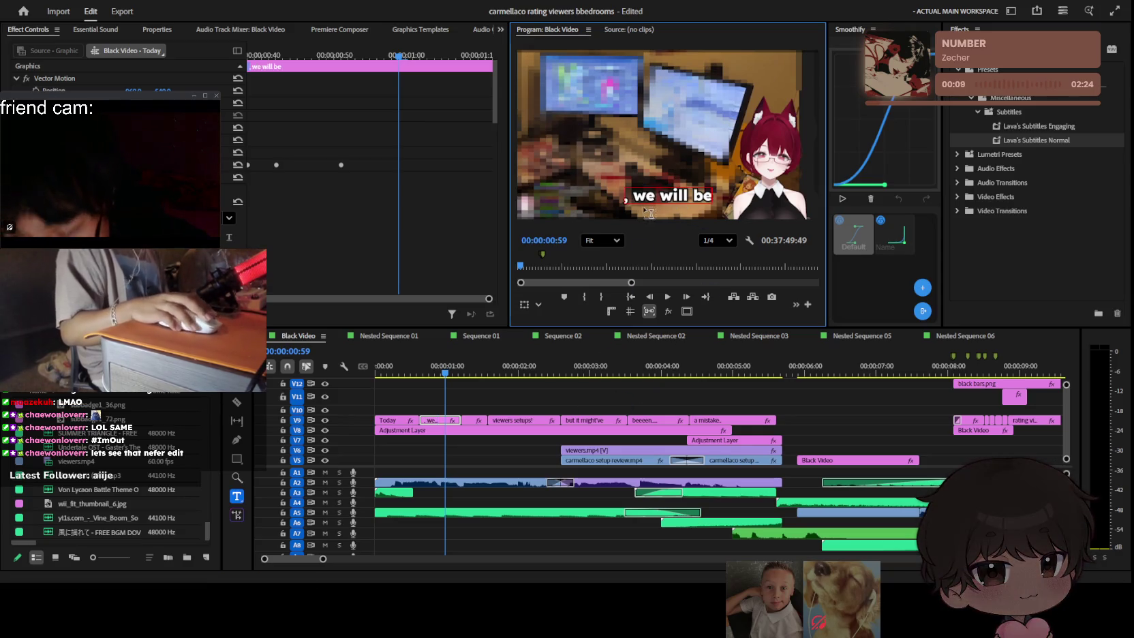
key("BackSpace")
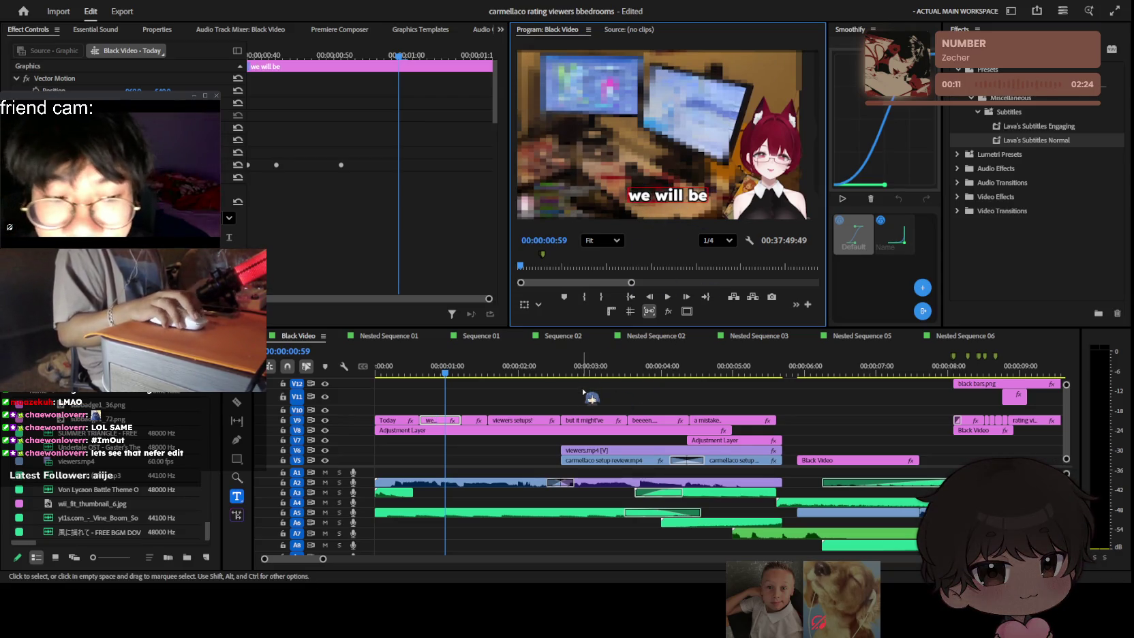
left_click(583, 394)
key("Home")
key("space")
key("minus")
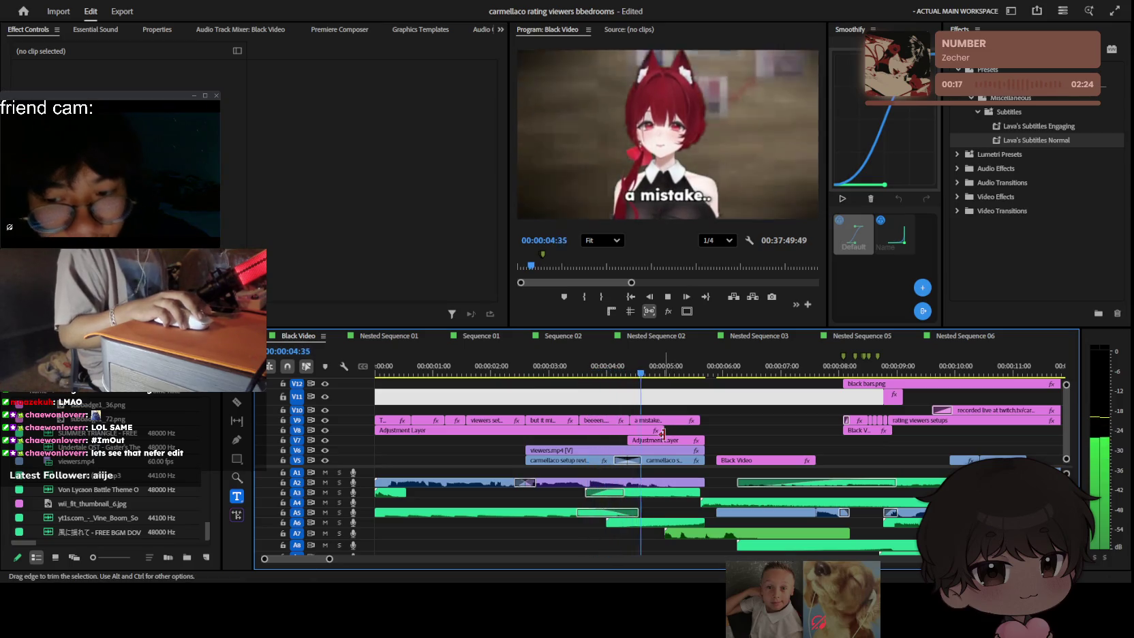
Step: Drag the 'viewers setups!' caption from V9 up to V7 near 00:00:18 and preview it
key("minus")
key("minus")
key("minus")
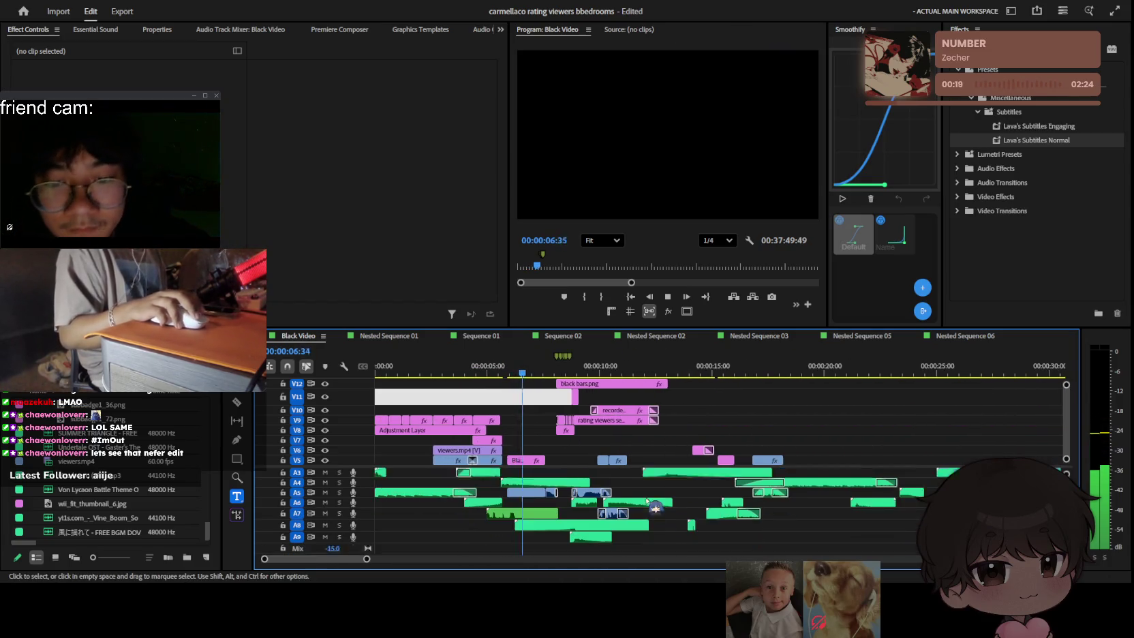
scroll(654, 498, "up", 2, "alt")
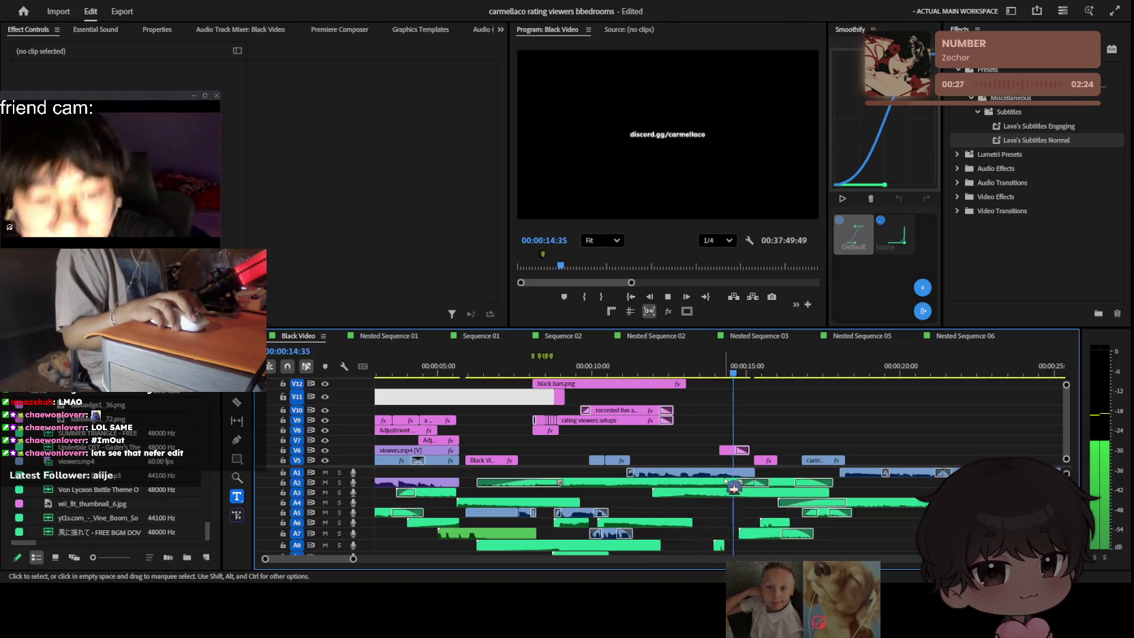
key("minus")
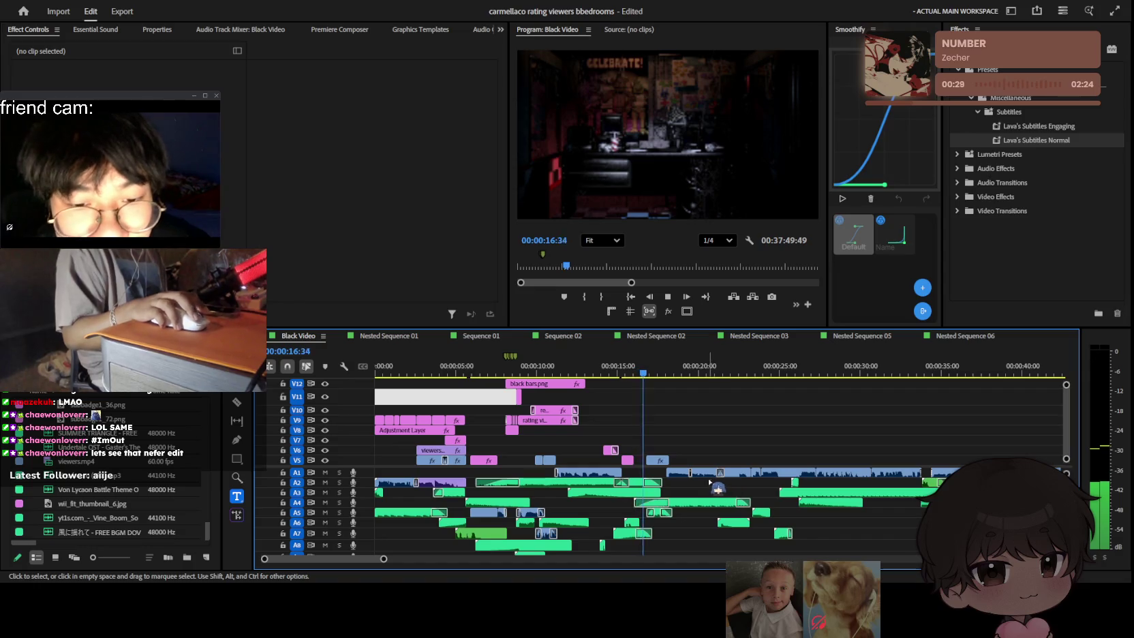
scroll(711, 429, "down", 3)
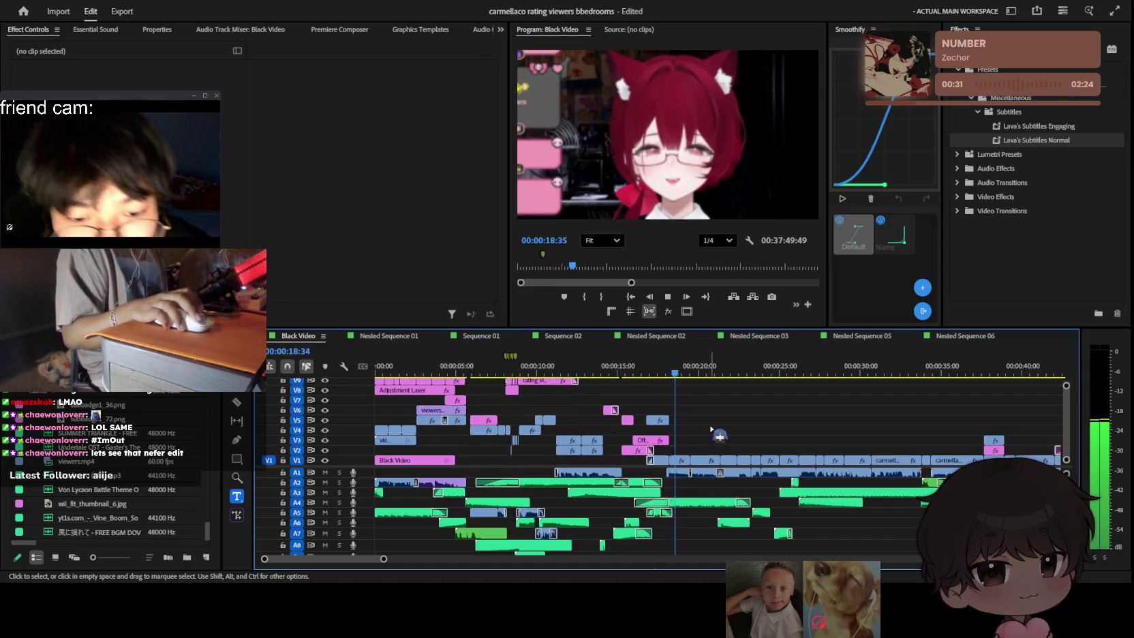
key("space")
scroll(500, 417, "up", 2)
scroll(456, 430, "up", 2, "alt")
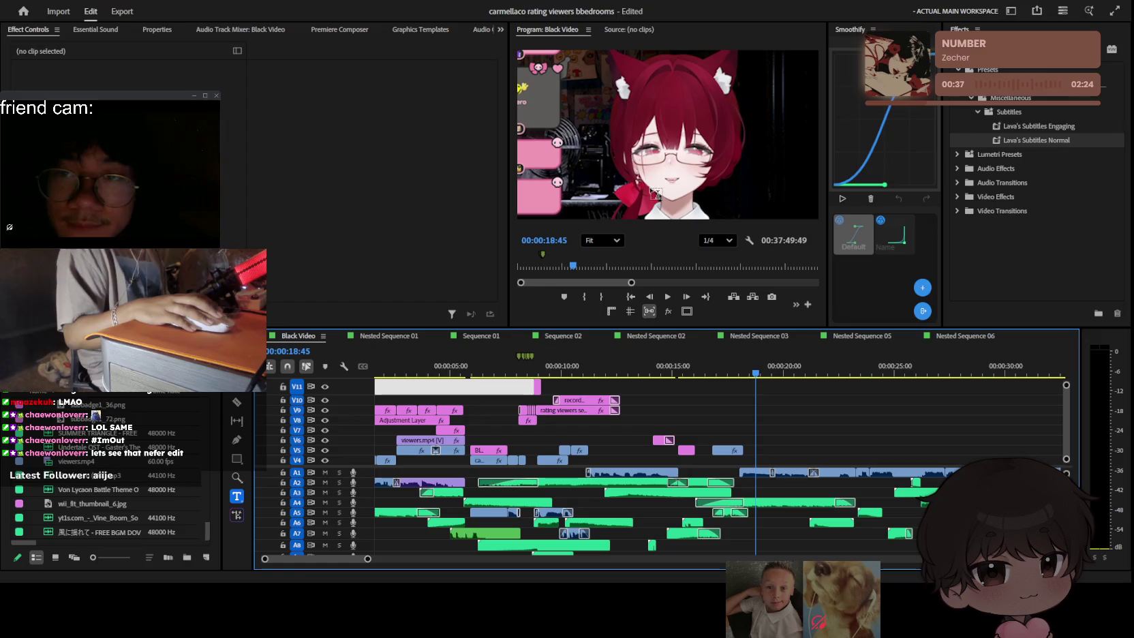
left_click(384, 411)
mouse_move(391, 421)
left_mouse_down()
mouse_move(817, 431)
mouse_move(733, 440)
mouse_move(744, 440)
left_mouse_up()
key("=")
key("=")
key("space")
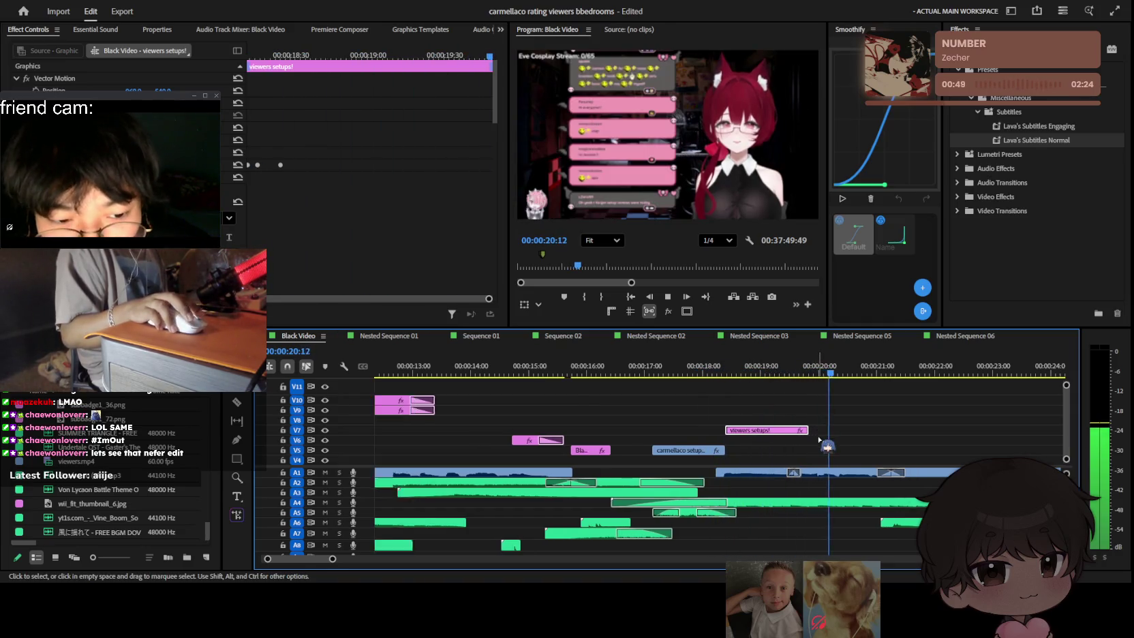
Step: Extend the 'viewers setups!' caption clip much longer on the timeline
key("backslash")
key("space")
key("space")
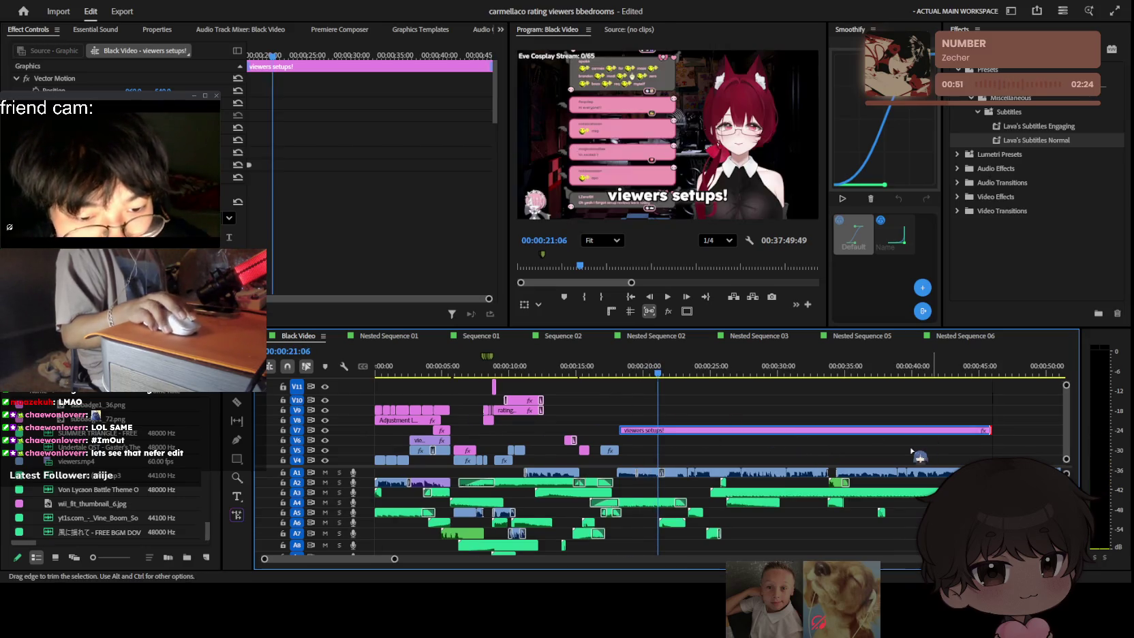
key("minus")
key("minus")
key("minus")
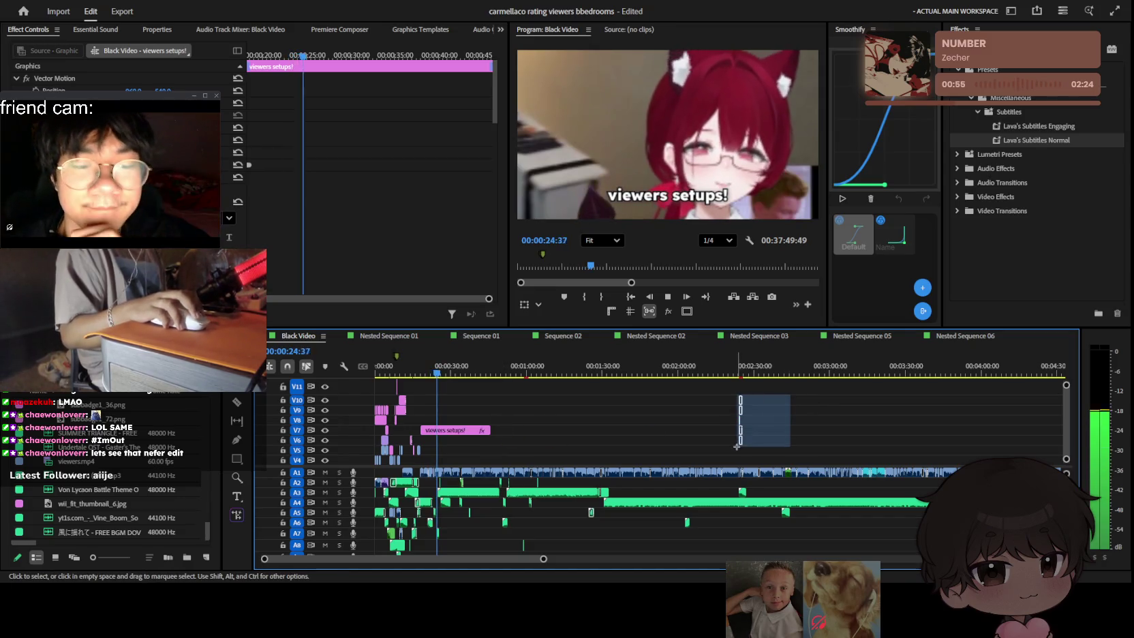
left_click_drag(783, 402, 733, 460)
left_click(460, 430)
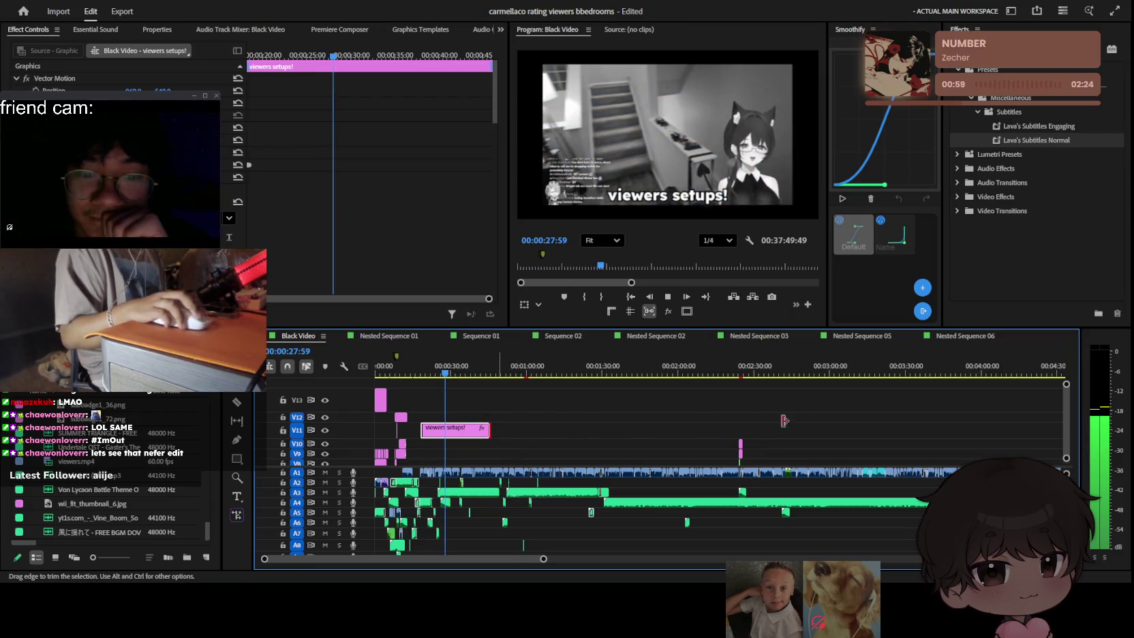
left_click_drag(511, 428, 1010, 428)
key("minus")
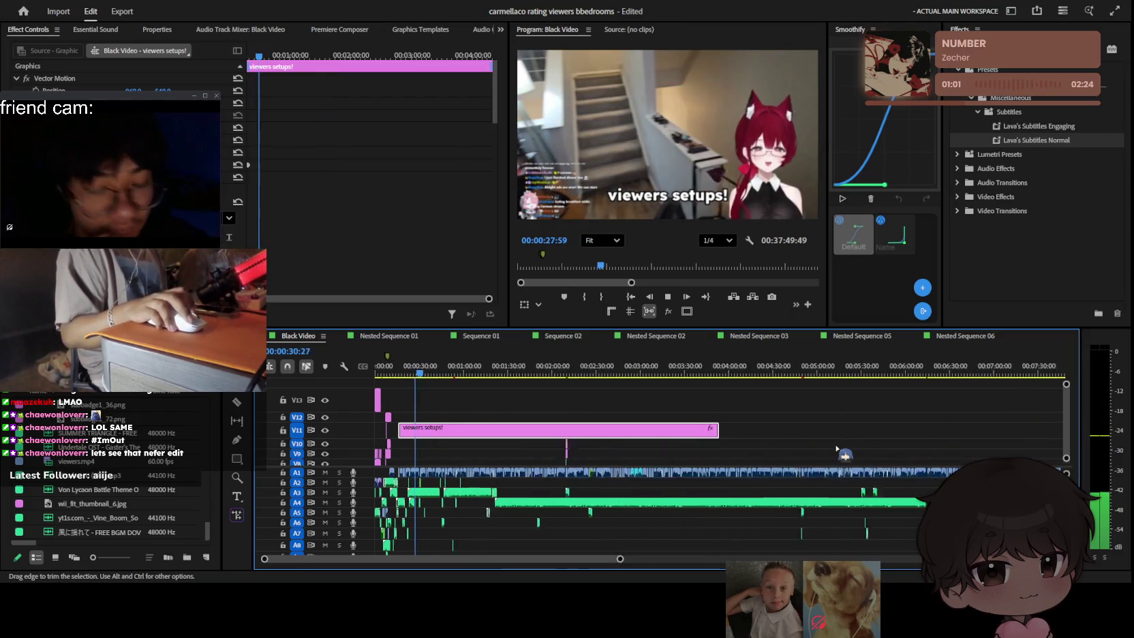
left_click(767, 443)
Step: Zoom to a 1-second scale and play from about 17 seconds to find the word change
key("minus")
key("equal")
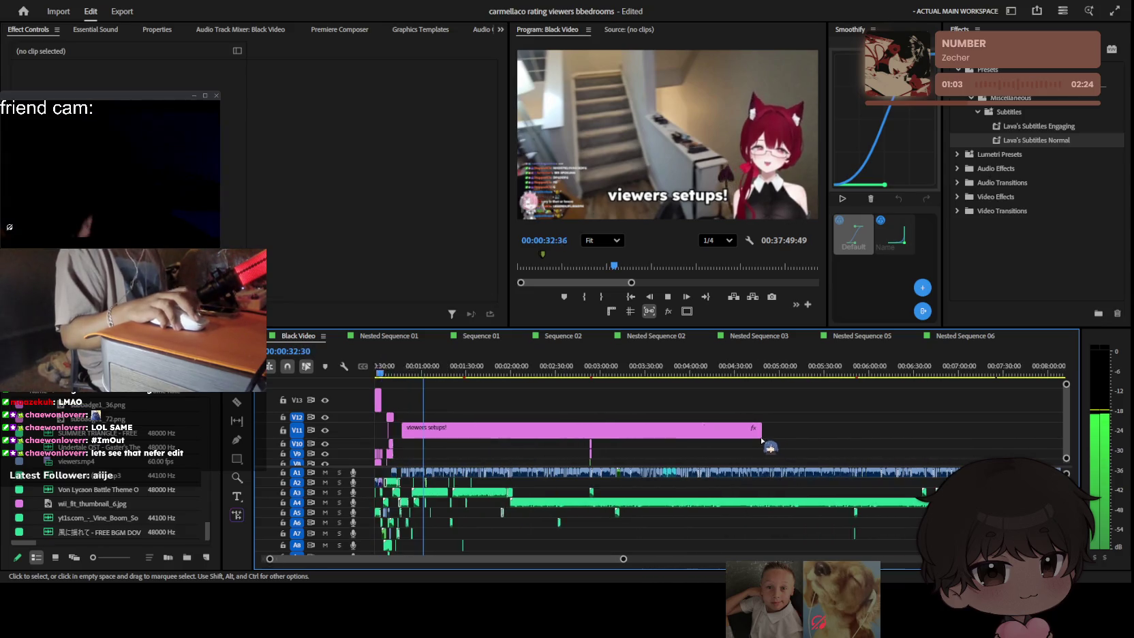
key("equal")
key("equal")
key("equal")
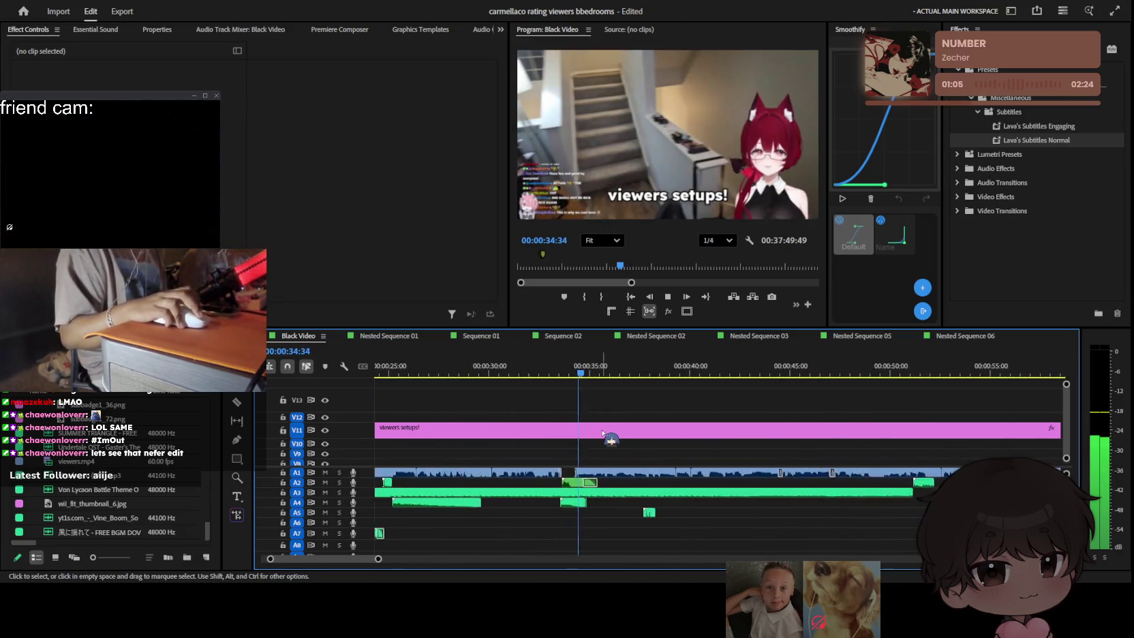
key("equal")
key("equal")
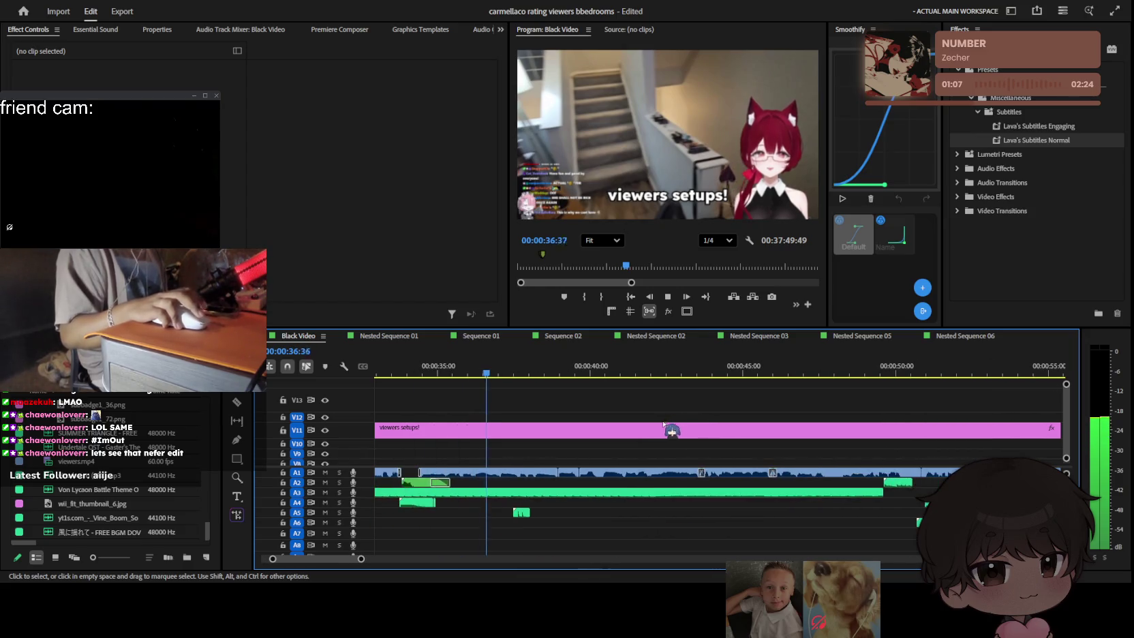
left_click(571, 373)
key("minus")
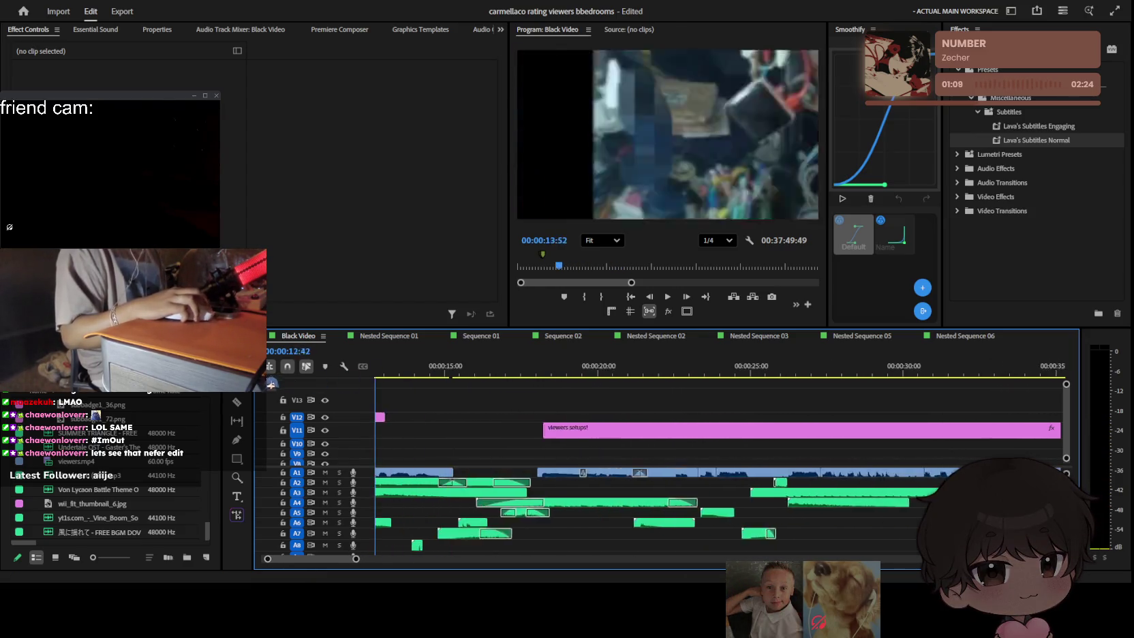
key("equal")
key("equal")
left_click(563, 368)
key("space")
Step: Split the 'viewers setups!' caption at 19:14
left_click(743, 429)
key("equal")
key("space")
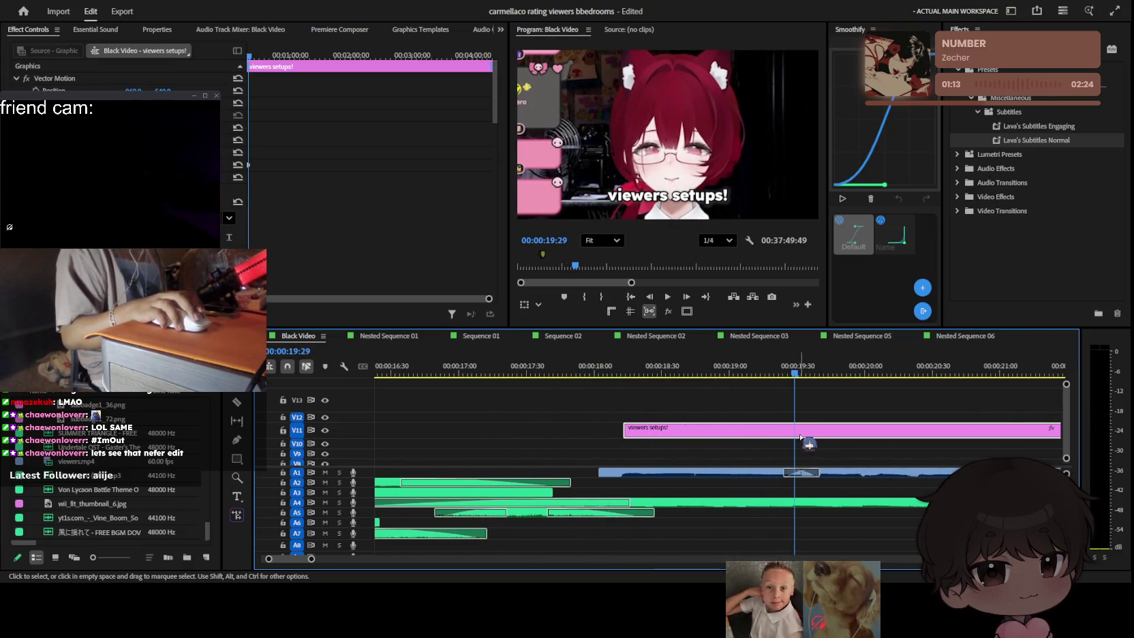
key("ctrl+k")
left_click(763, 361)
Step: Retype the first piece as 'helloooo~' and begin rewriting the second as 'setup reviews'
left_click(682, 368)
left_click(683, 197)
type("helloooo~")
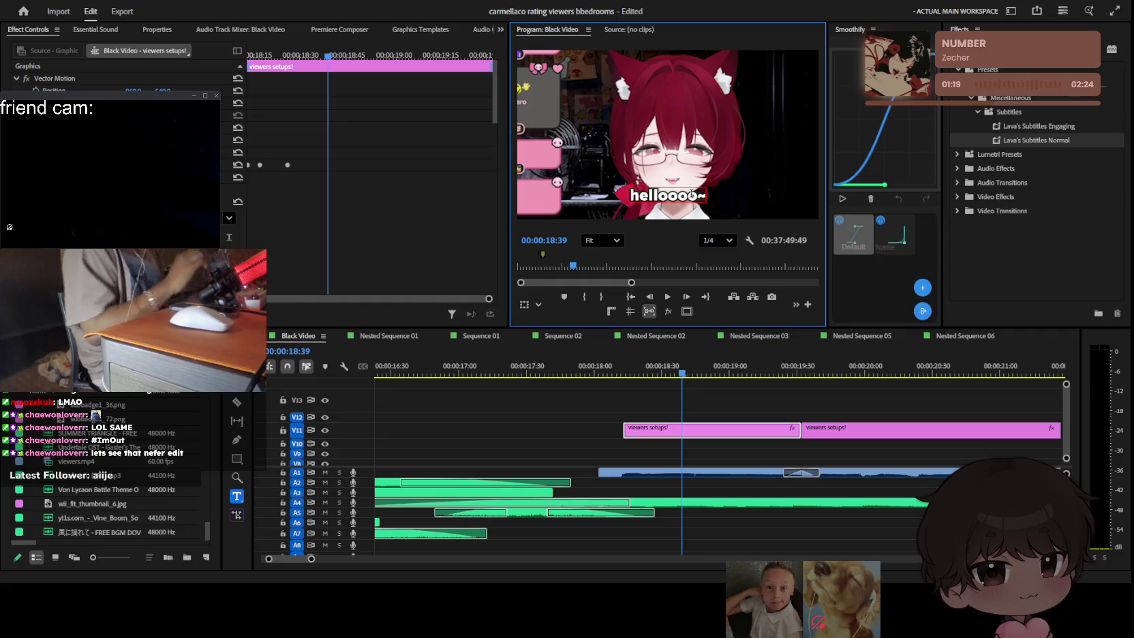
left_click(748, 405)
key("space")
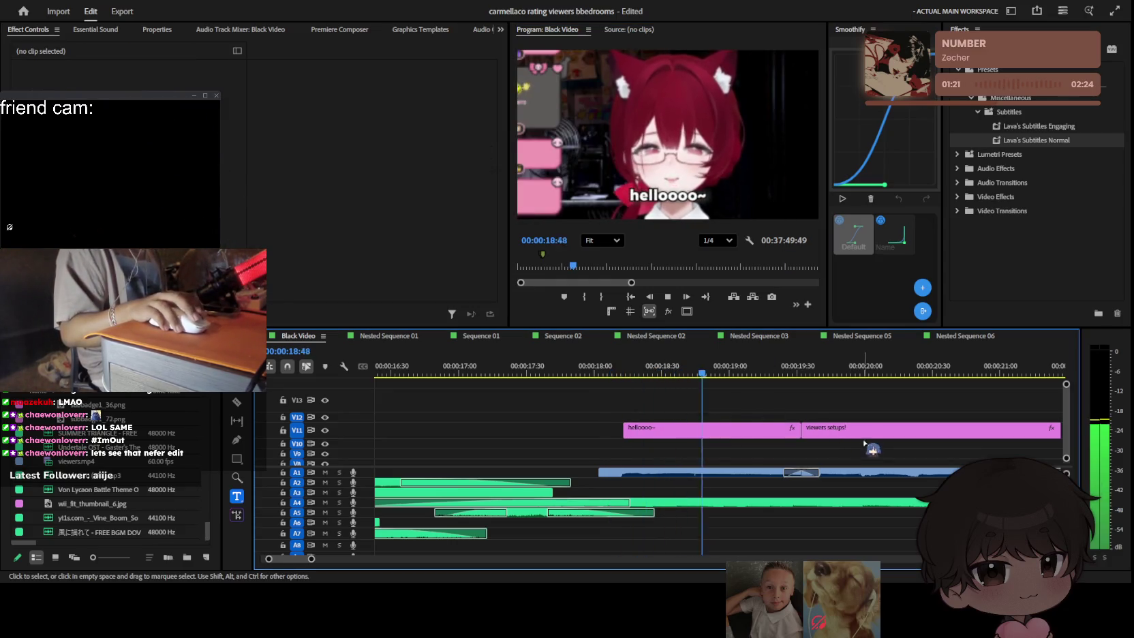
left_click(861, 436)
left_click(712, 207)
type("setup reviews.")
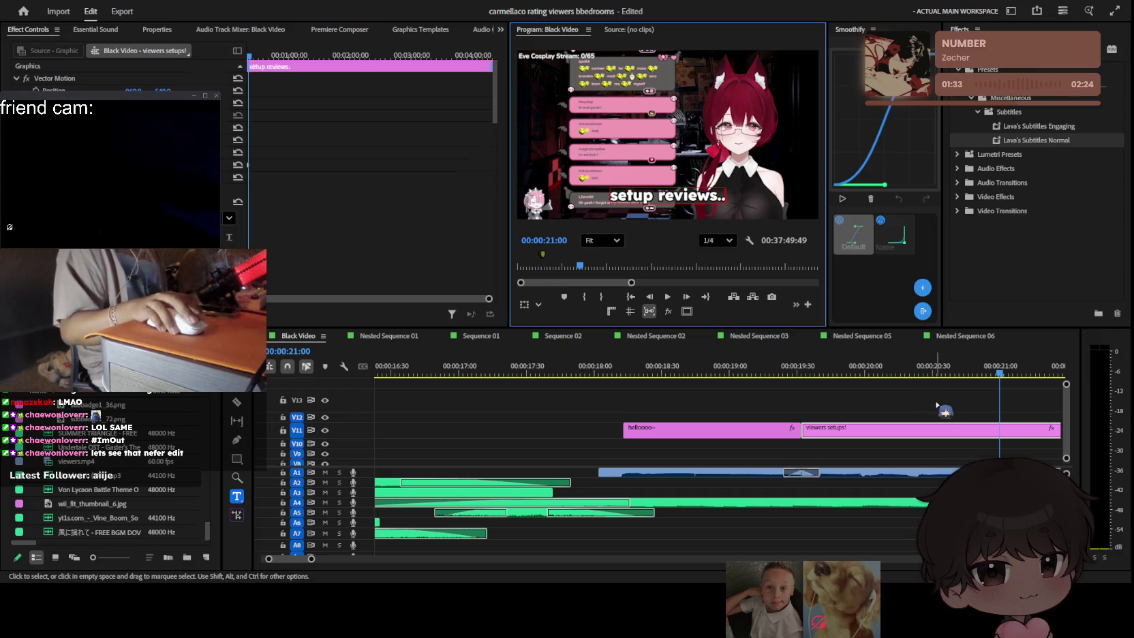
Step: Razor the 'setup reviews..' caption at 22:32
left_click(943, 411)
key("minus")
key("space")
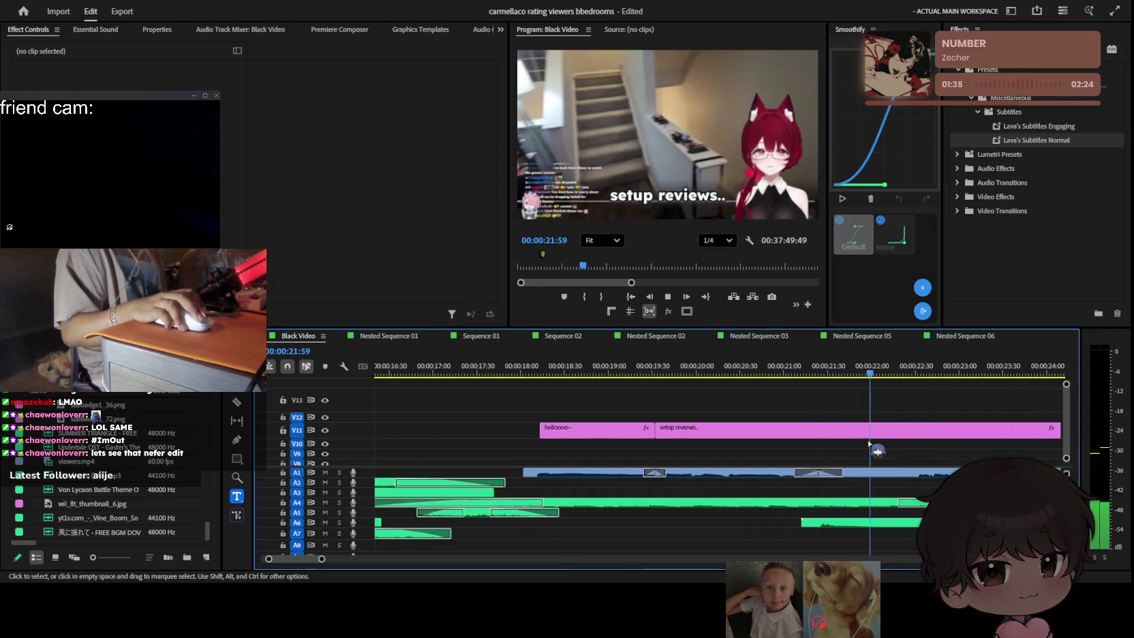
key("space")
key("c")
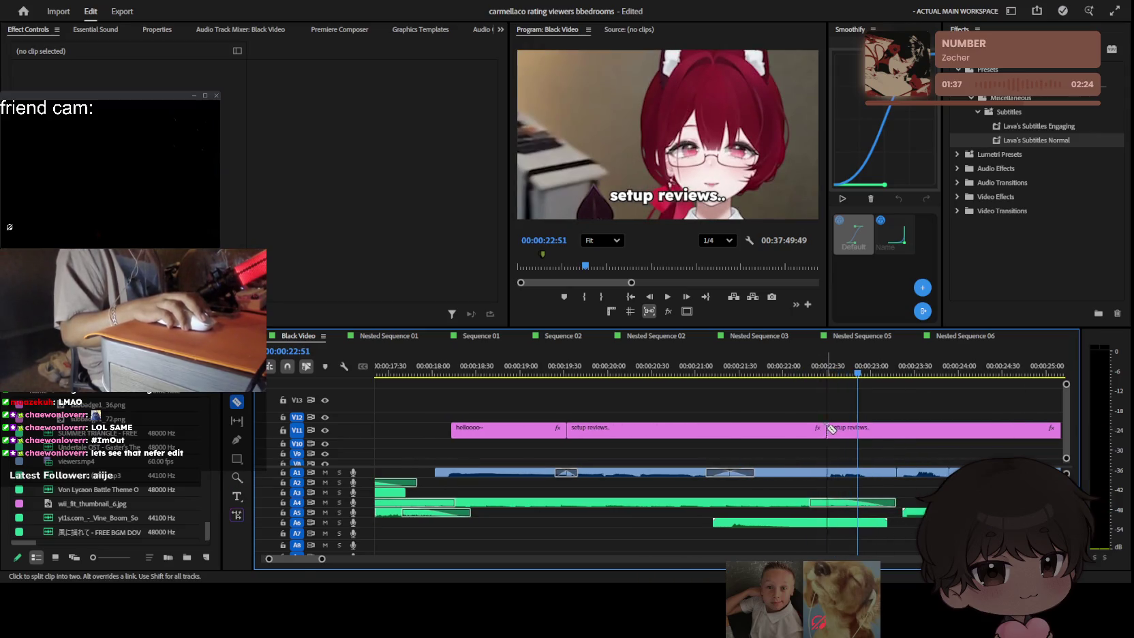
left_click(830, 370)
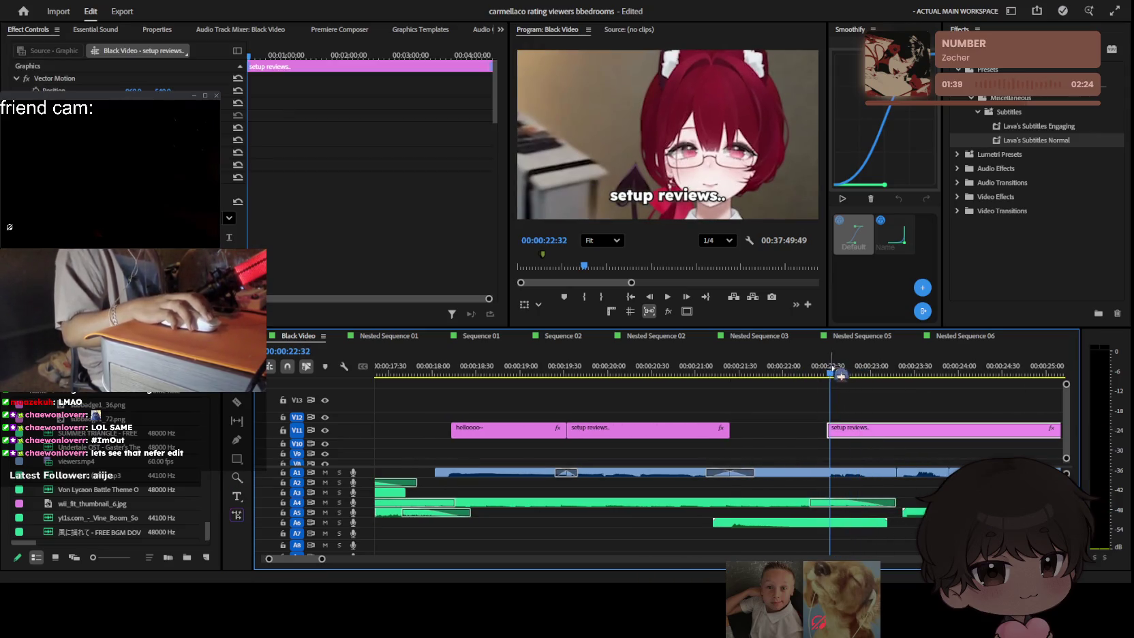
double_click(705, 196)
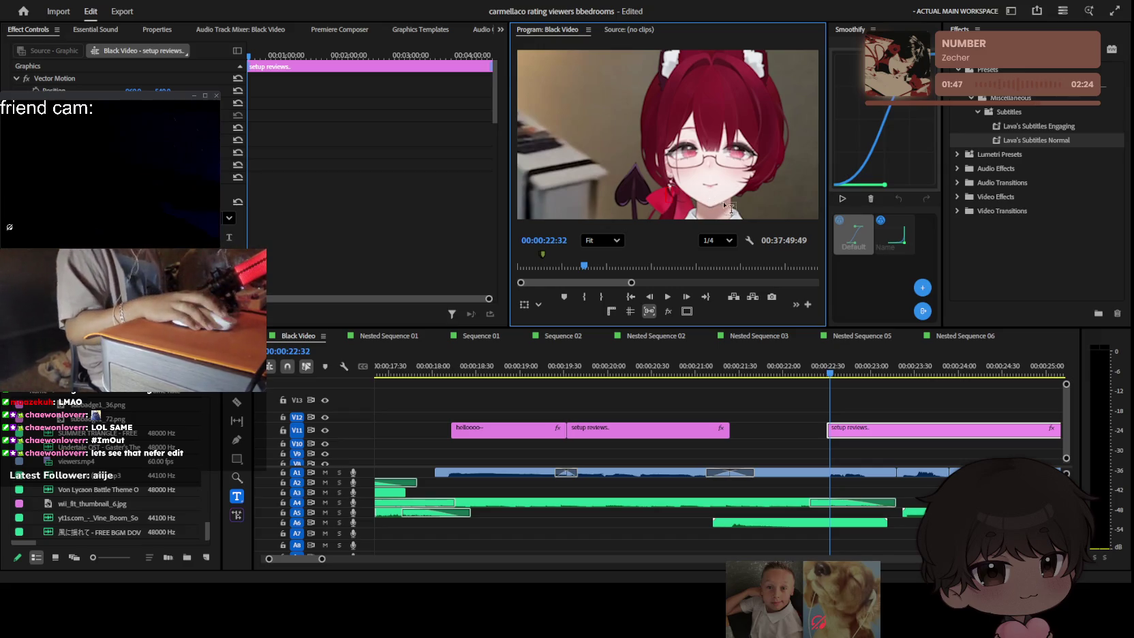
left_click(853, 394)
Step: Retype the later piece as 'gulp..' and save the project
key("c")
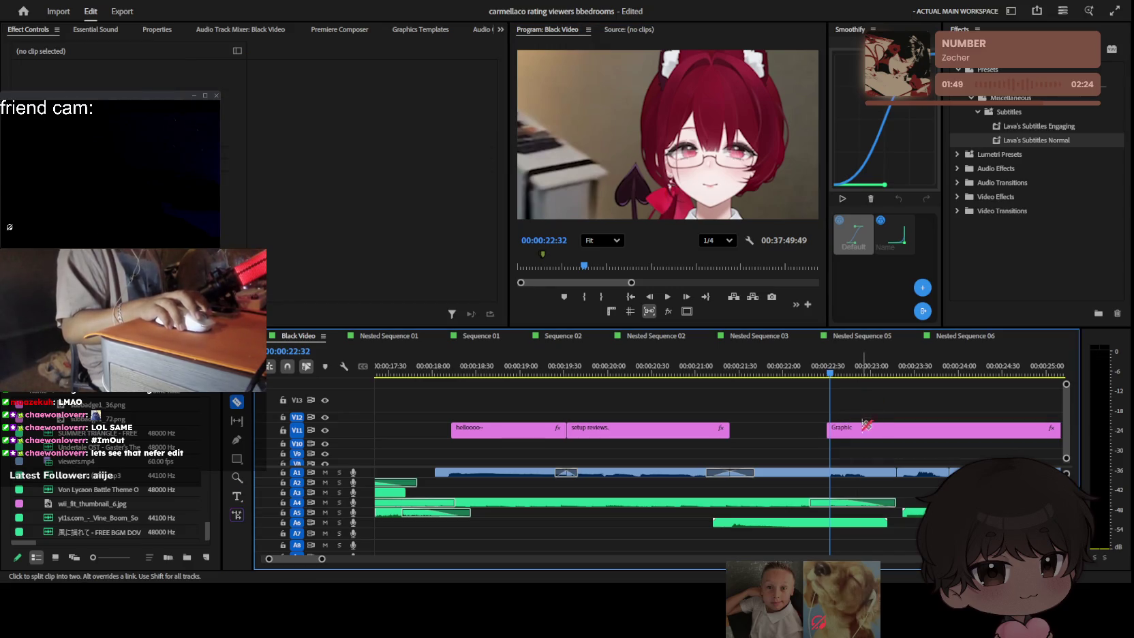
key("t")
left_click(685, 196)
type("gulp..")
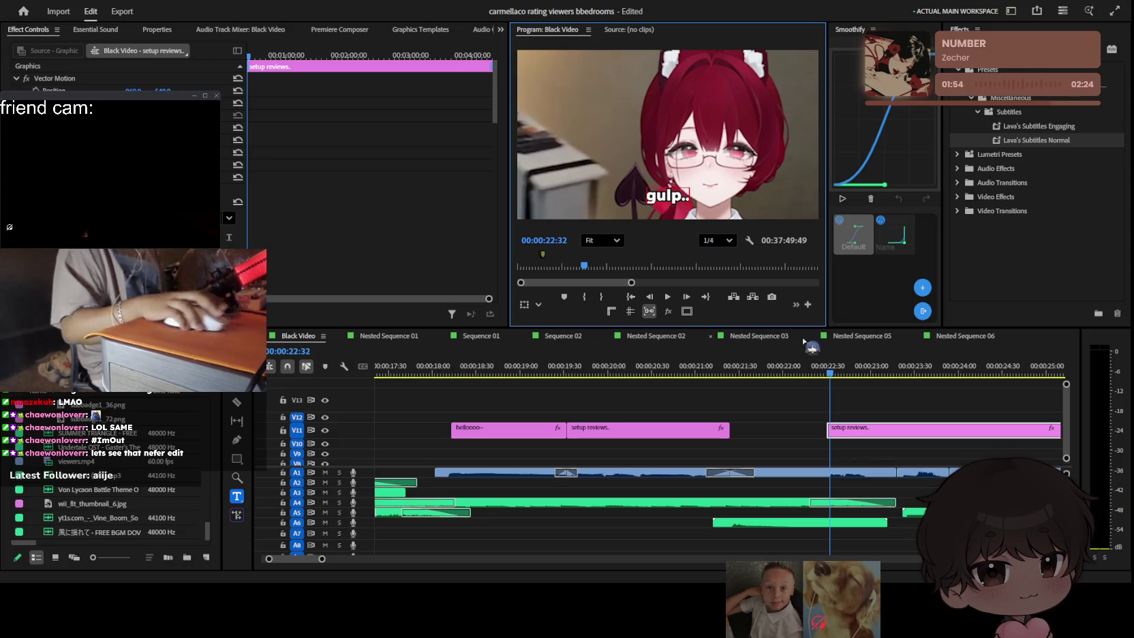
left_click(906, 418)
scroll(906, 417, "down", 2)
key("ctrl+s")
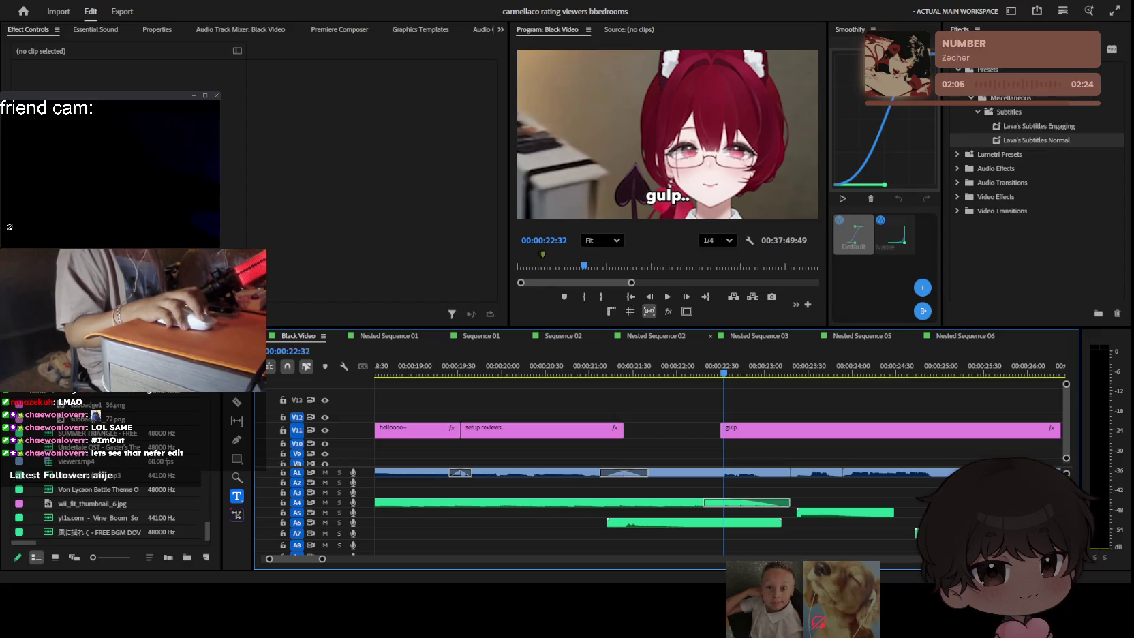
Step: Split the 'gulp..' caption at about 23:31 and retype the second piece as 'wha?'
key("space")
scroll(834, 450, "down", 3)
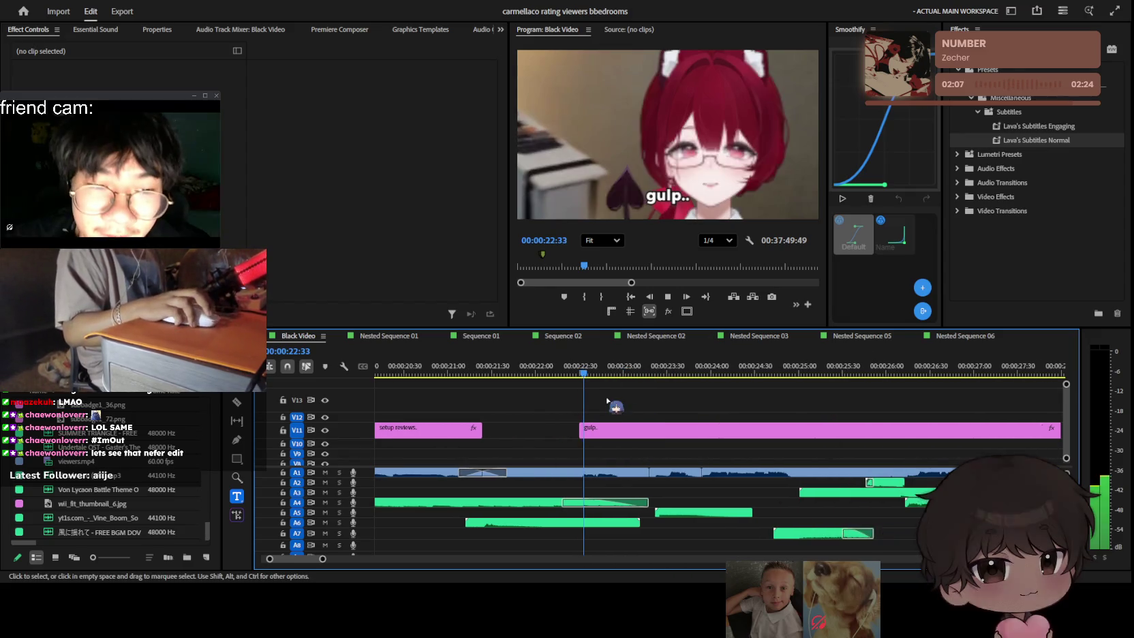
scroll(614, 453, "down", 1)
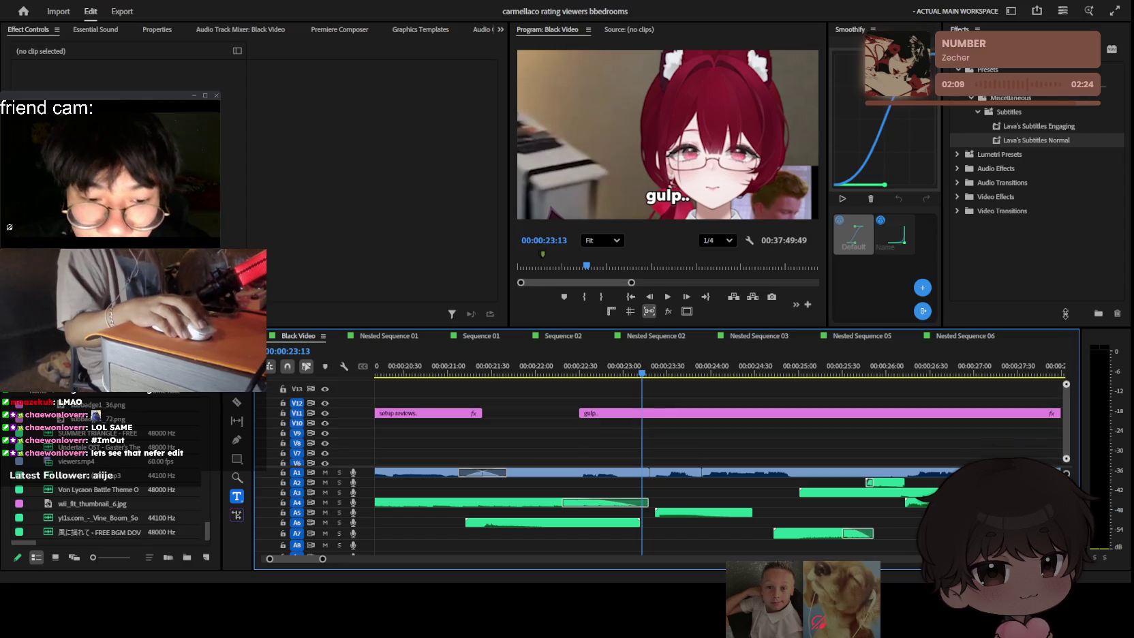
scroll(653, 436, "up", 2)
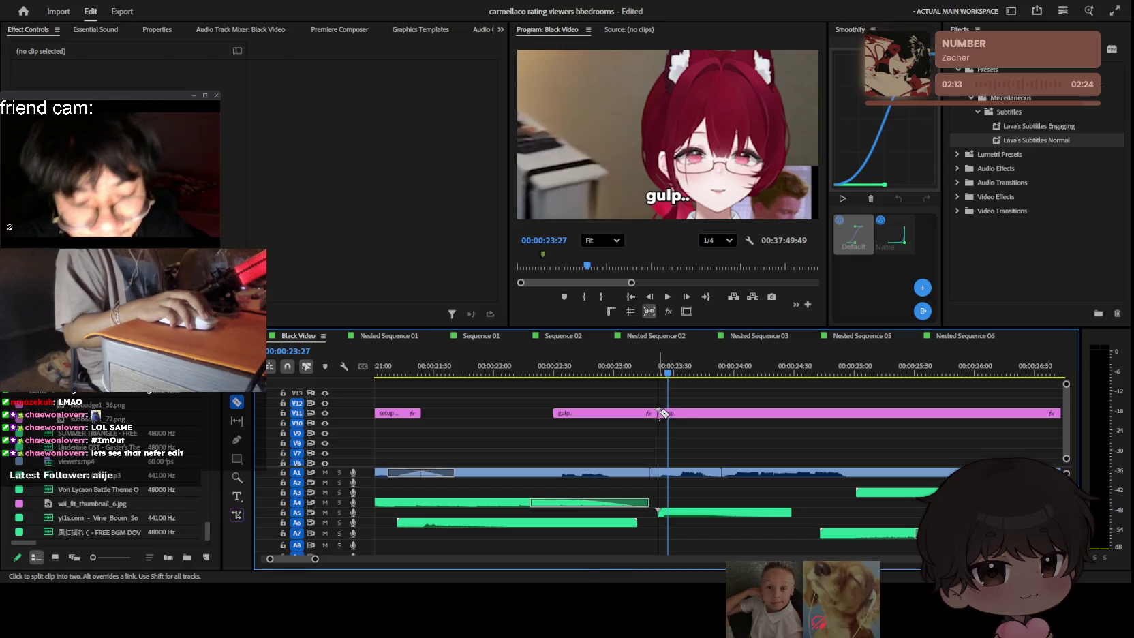
key("ctrl+k")
left_click(666, 194)
key("t")
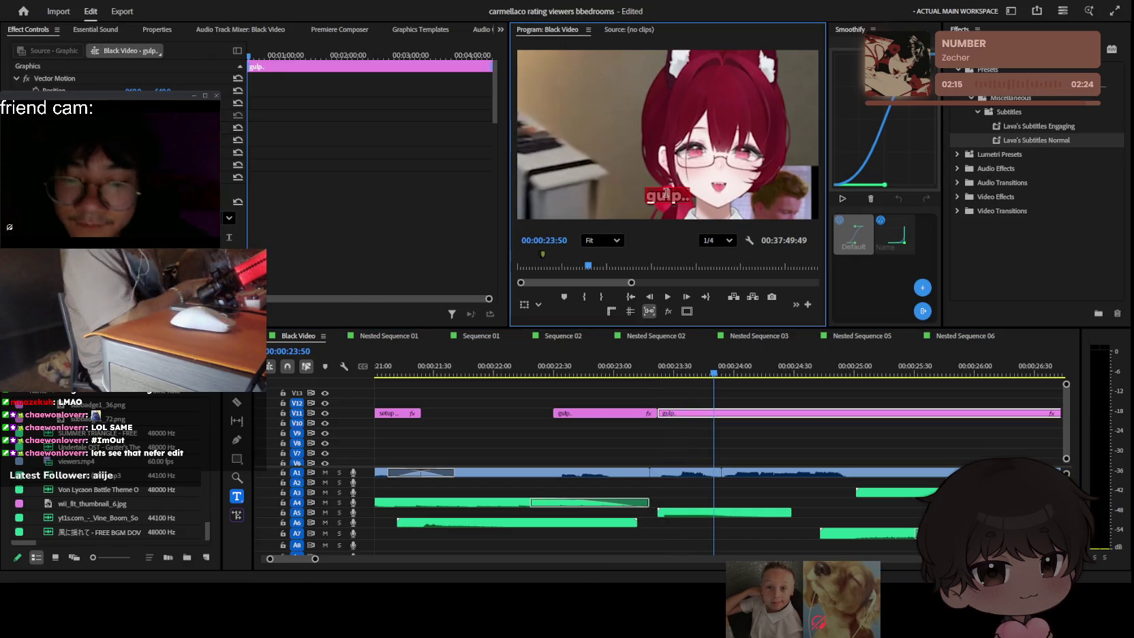
type("wha?")
left_click(827, 406)
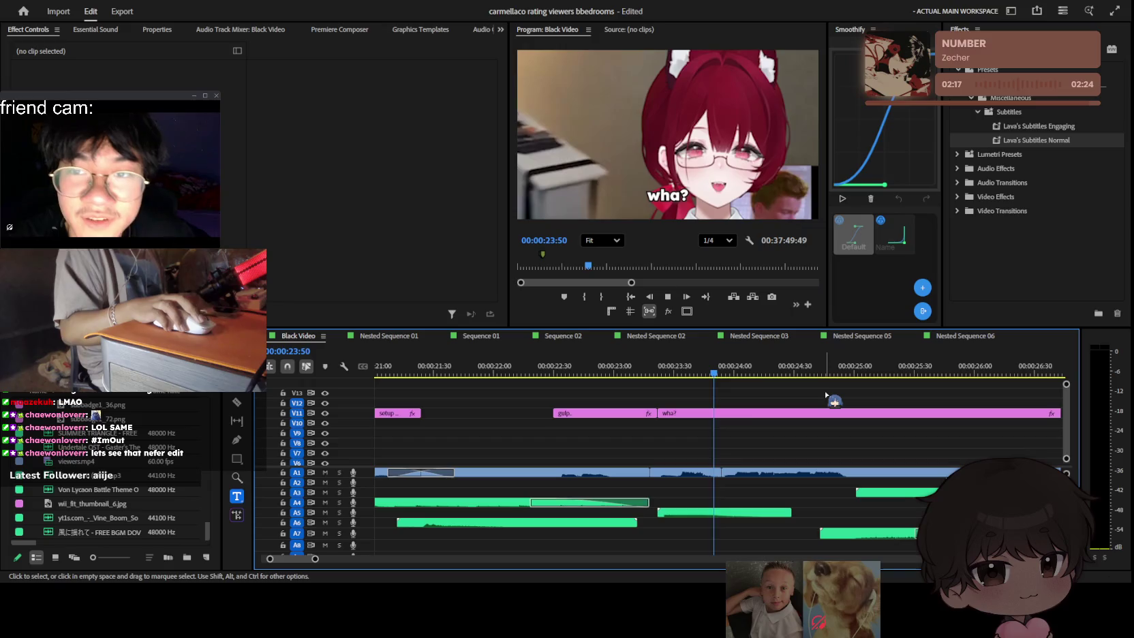